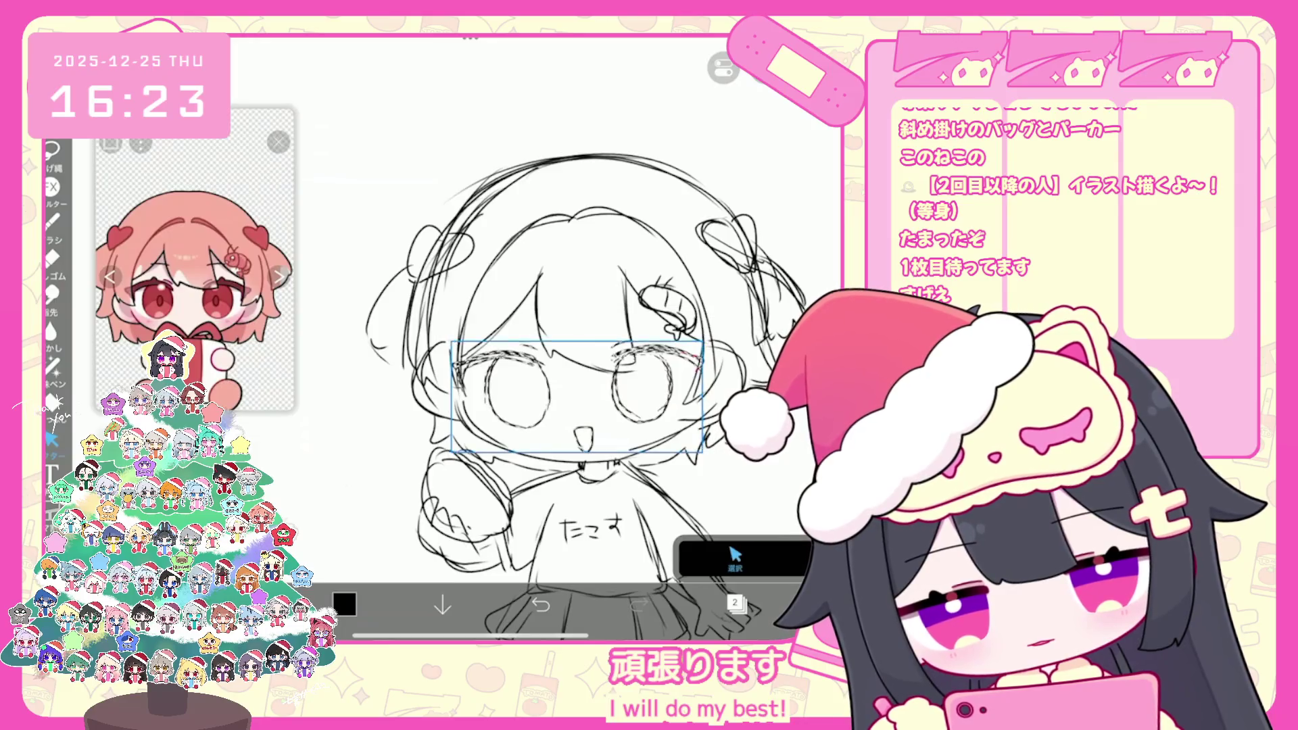
Select the mouth for adjustment and make layer 4 the active layer
{"action": "left_click", "coordinate": [581, 432]}
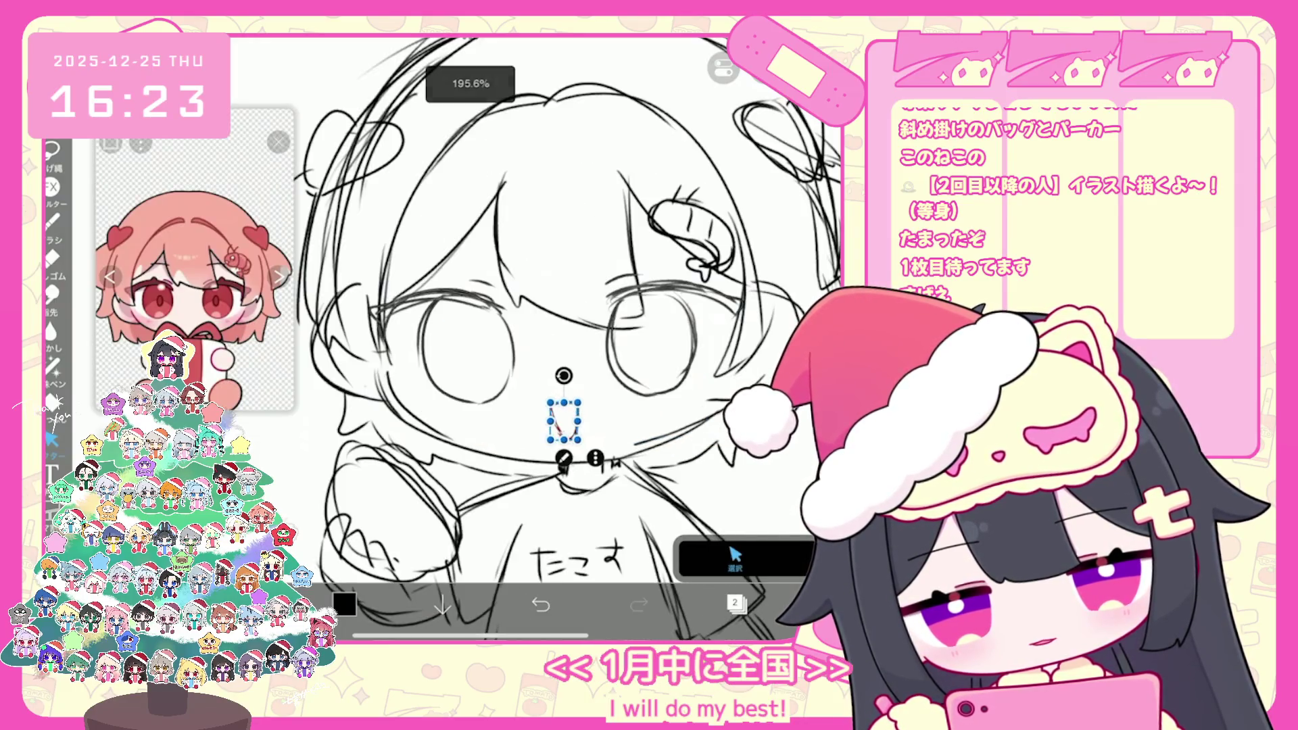
{"action": "left_click", "coordinate": [735, 602]}
{"action": "left_click", "coordinate": [688, 299]}
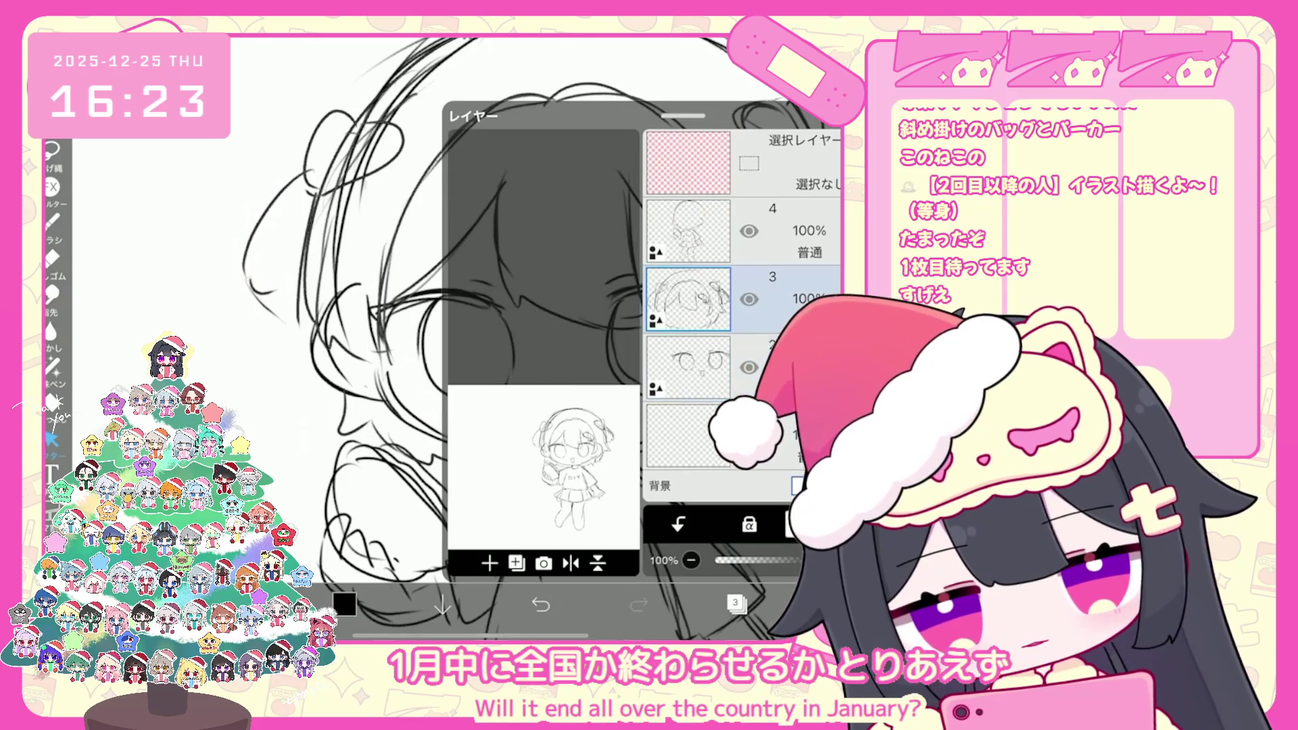
{"action": "left_click", "coordinate": [688, 230]}
{"action": "left_click", "coordinate": [734, 602]}
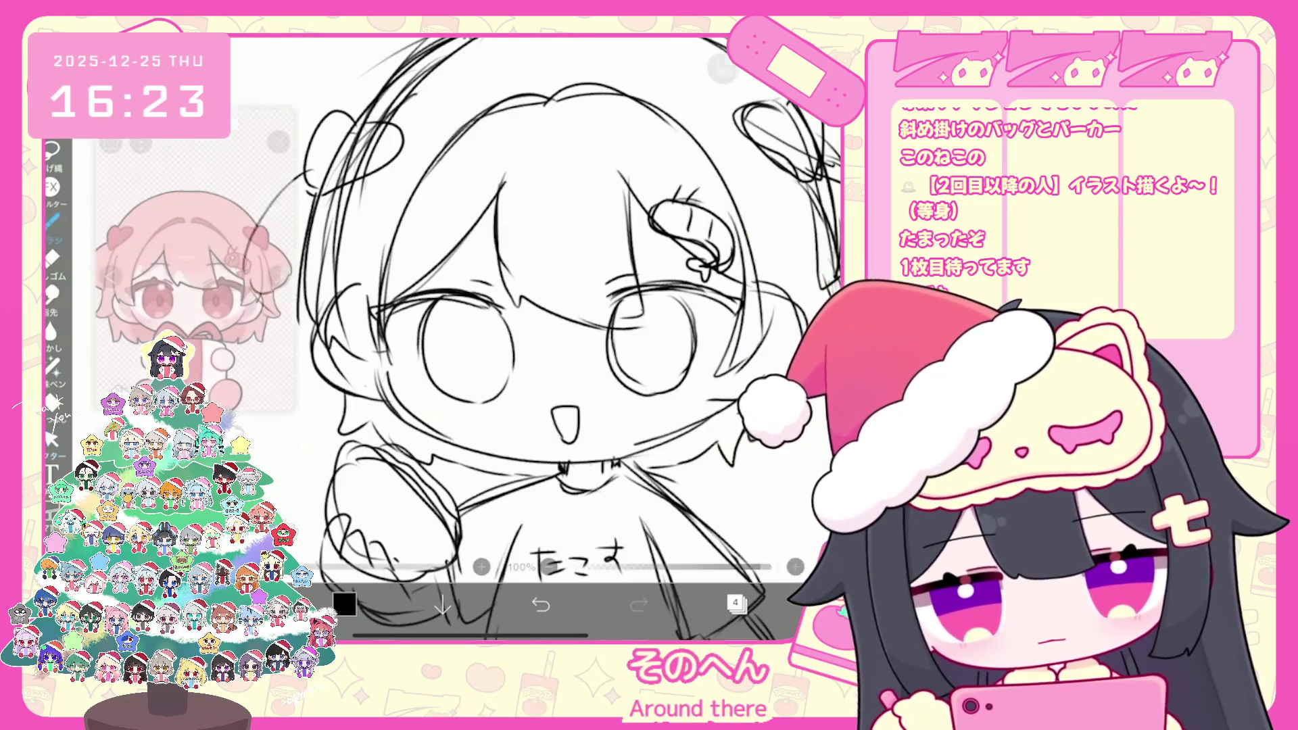
Try small strokes near the chin and undo the ones that don't work
{"action": "scroll", "coordinate": [568, 338], "scroll_direction": "down", "scroll_amount": 3}
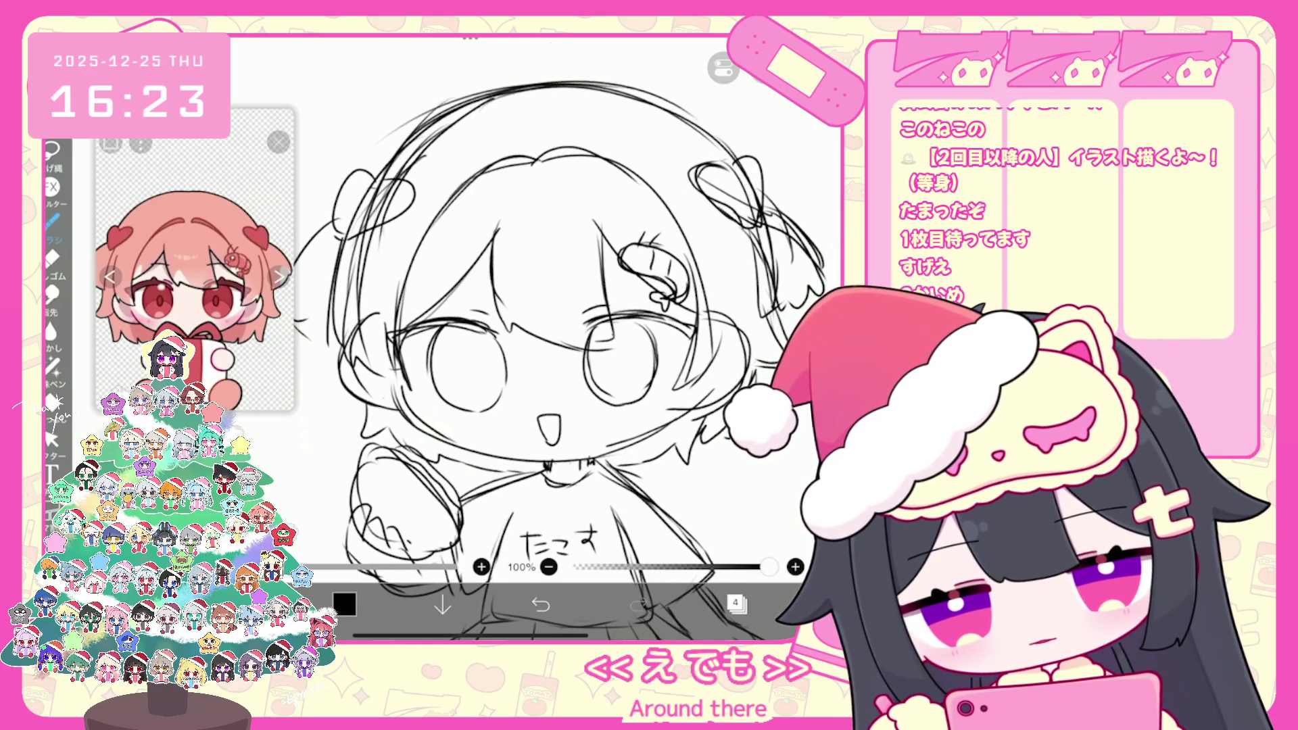
{"action": "scroll", "coordinate": [568, 338], "scroll_direction": "down", "scroll_amount": 1}
{"action": "key", "text": "ctrl+z"}
{"action": "left_click_drag", "start_coordinate": [437, 419], "coordinate": [462, 448]}
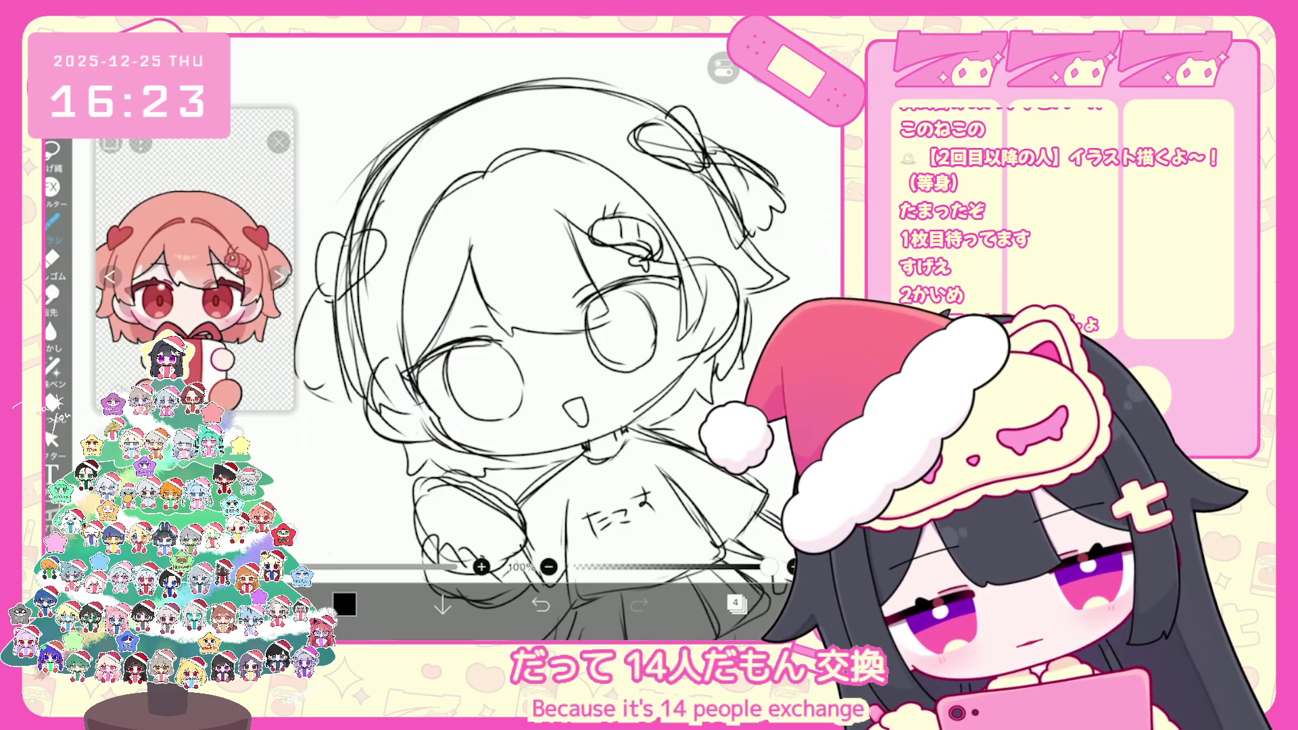
{"action": "key", "text": "ctrl+z"}
{"action": "key", "text": "ctrl+z"}
{"action": "scroll", "coordinate": [540, 338], "scroll_direction": "down", "scroll_amount": 2}
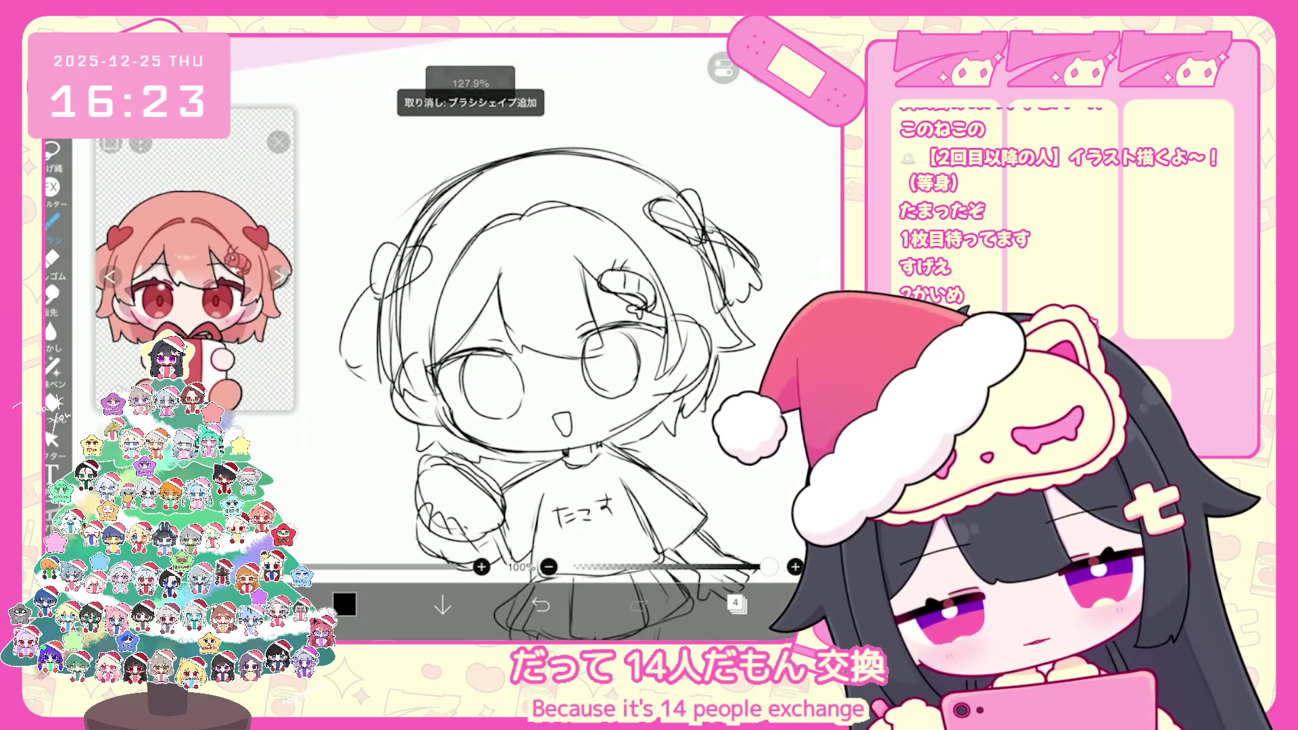
{"action": "key", "text": "ctrl+z"}
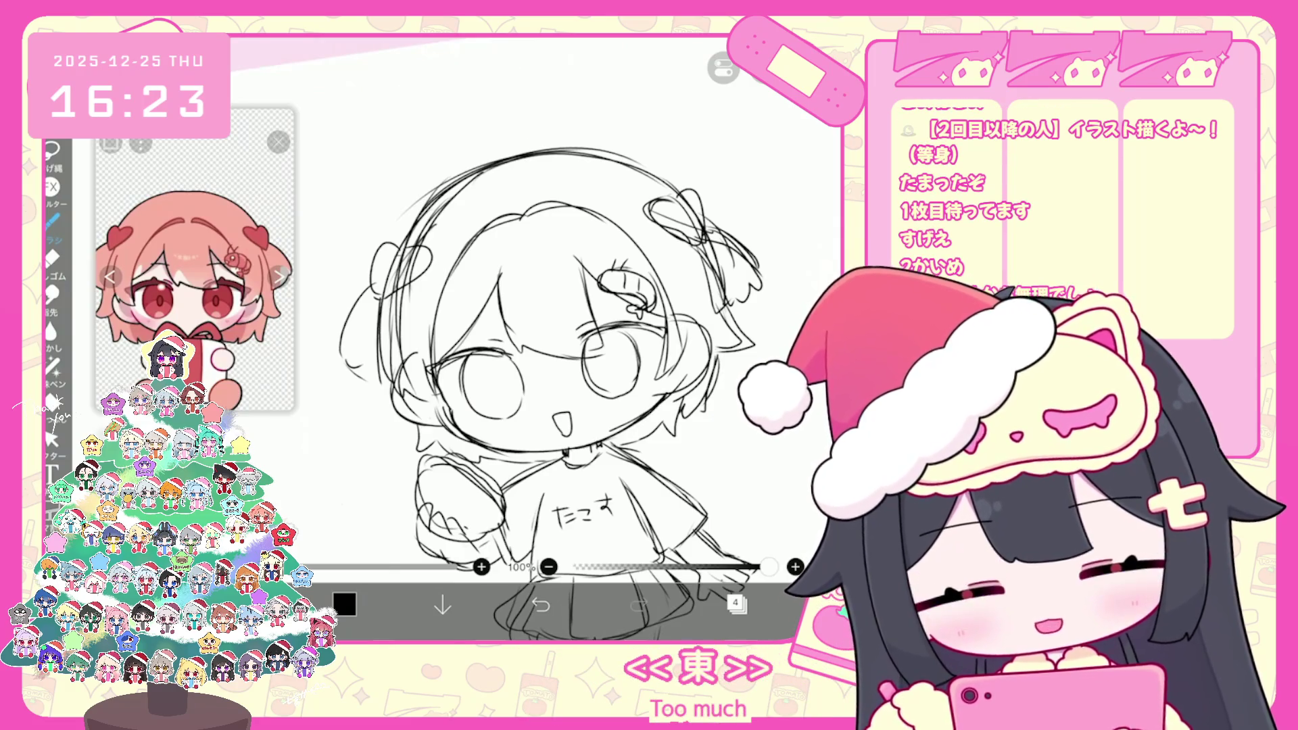
{"action": "scroll", "coordinate": [534, 372], "scroll_direction": "up", "scroll_amount": 2}
{"action": "key", "text": "ctrl+z"}
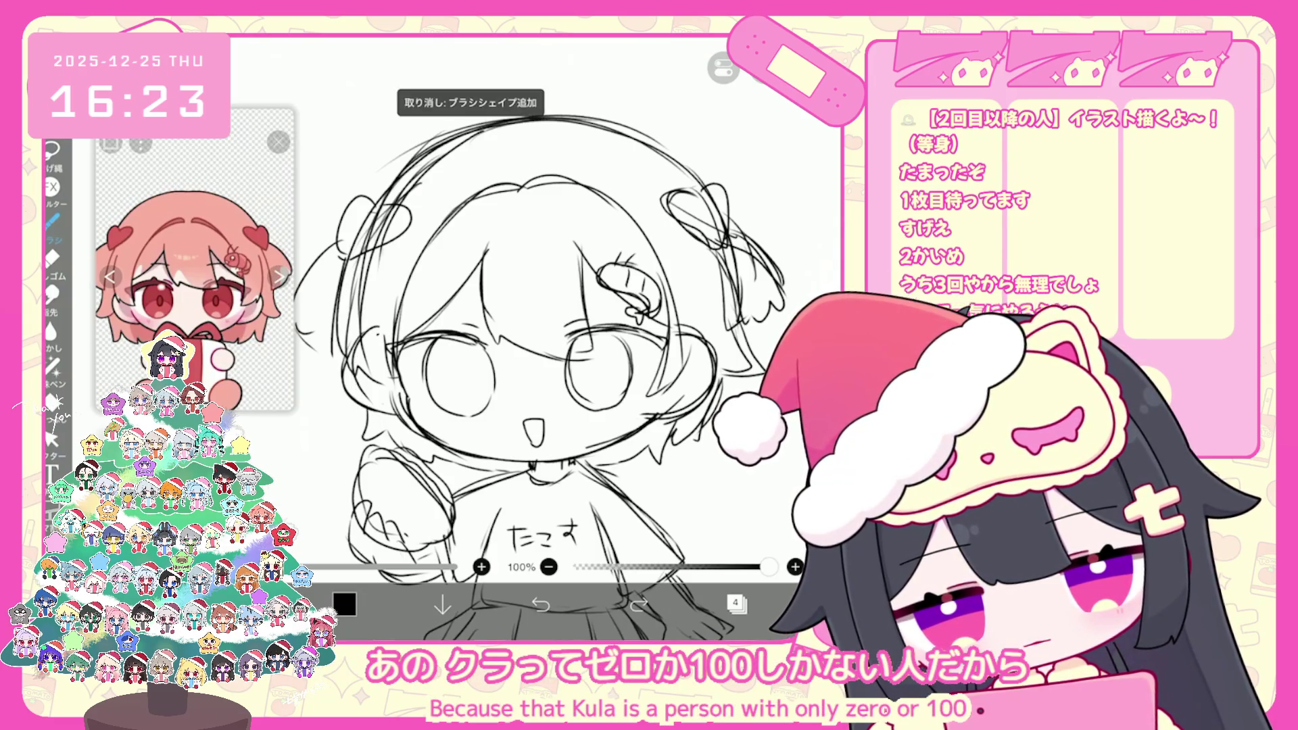
{"action": "left_click_drag", "start_coordinate": [371, 413], "coordinate": [395, 414]}
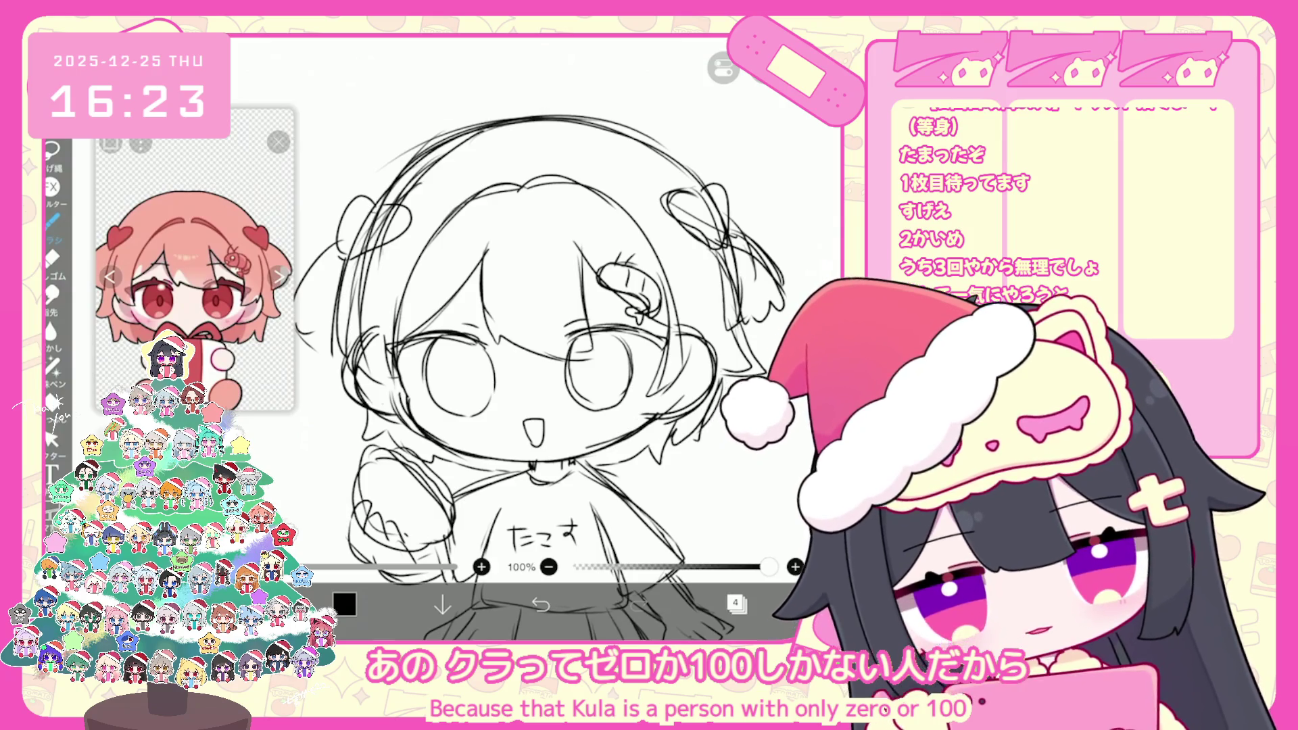
Make layer 3 the active layer for the next edits
{"action": "scroll", "coordinate": [541, 372], "scroll_direction": "up", "scroll_amount": 2}
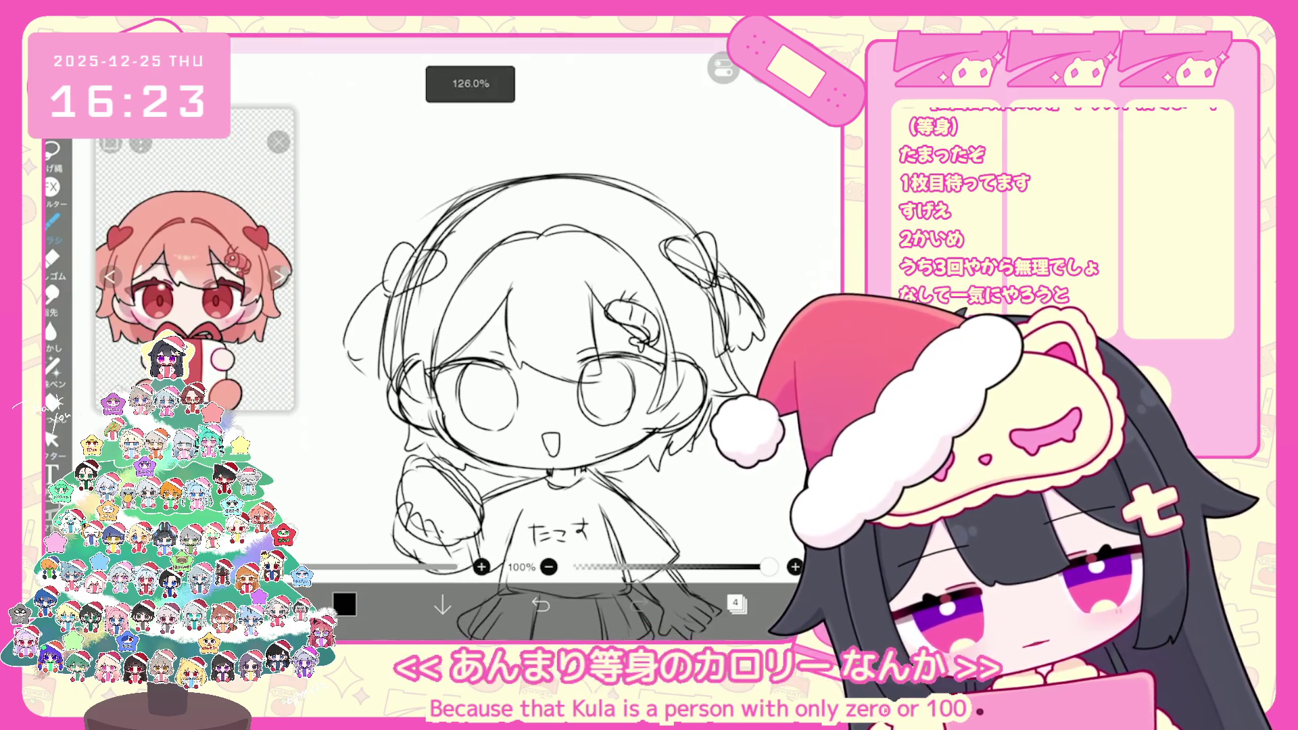
{"action": "left_click", "coordinate": [736, 603]}
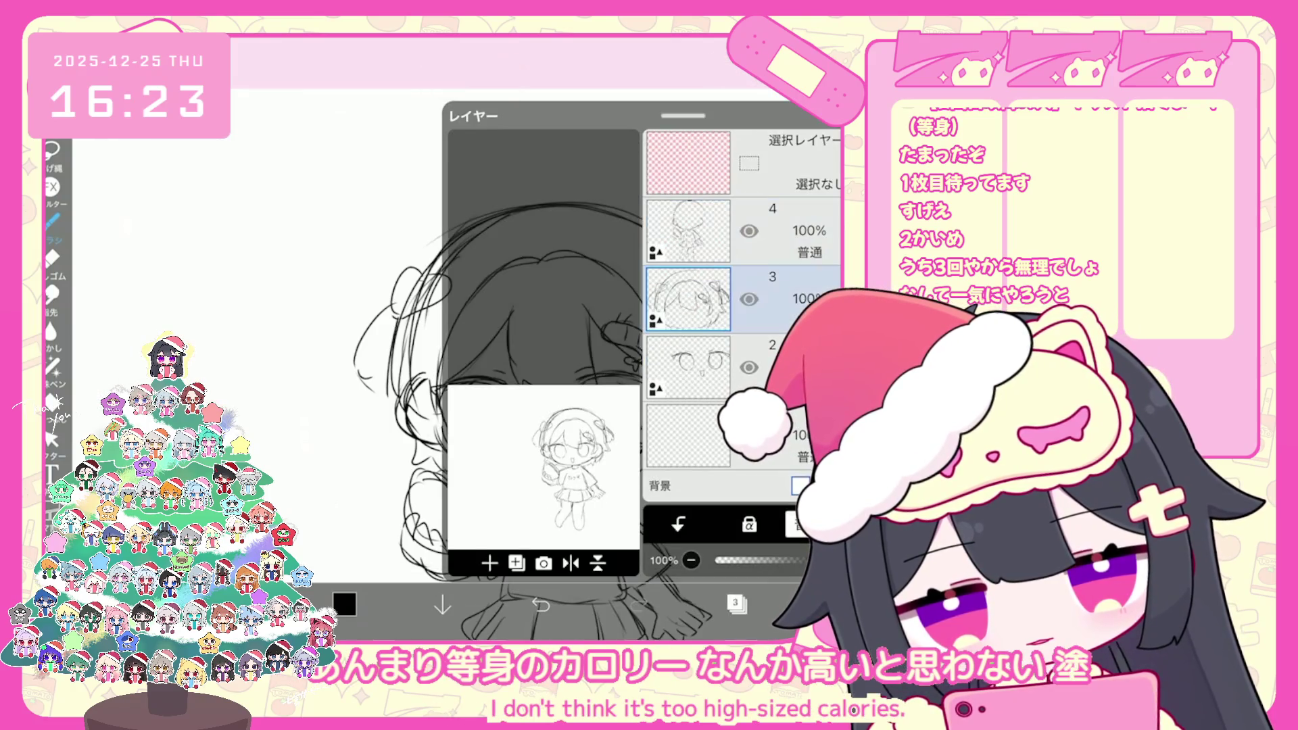
{"action": "left_click", "coordinate": [778, 297]}
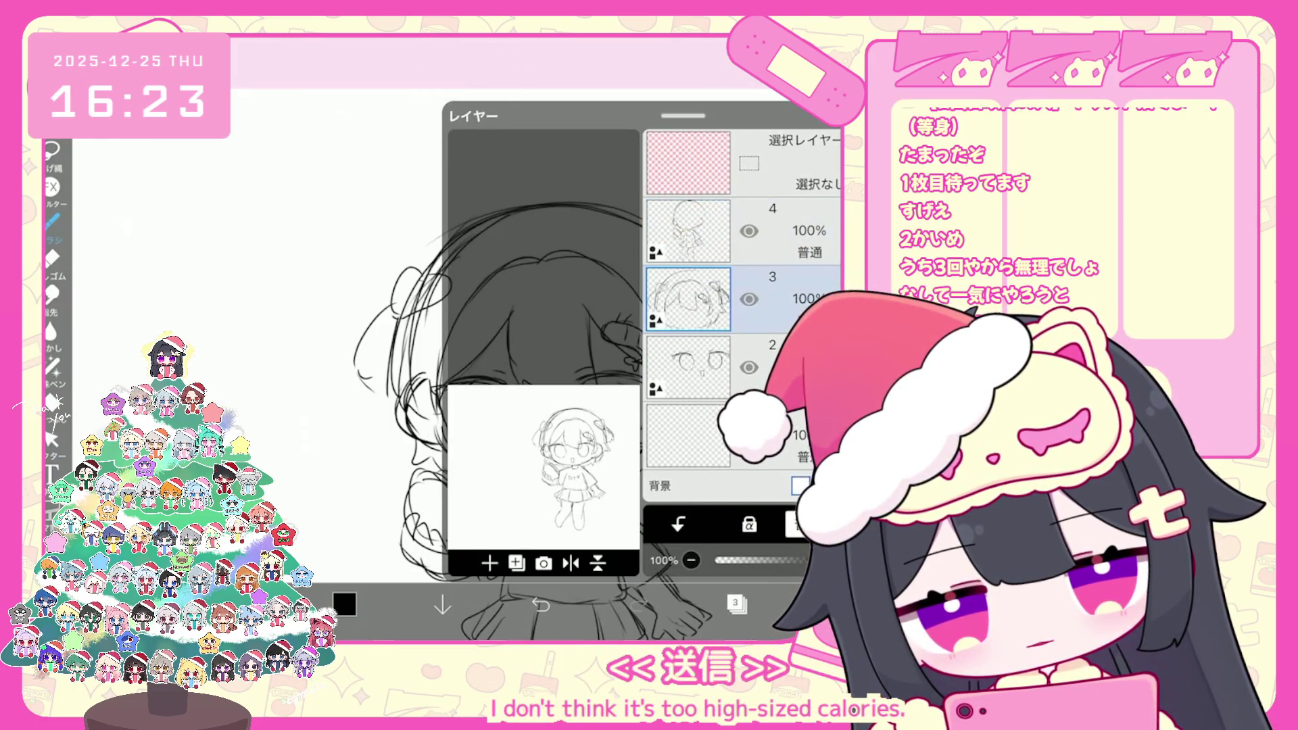
{"action": "left_click", "coordinate": [736, 604]}
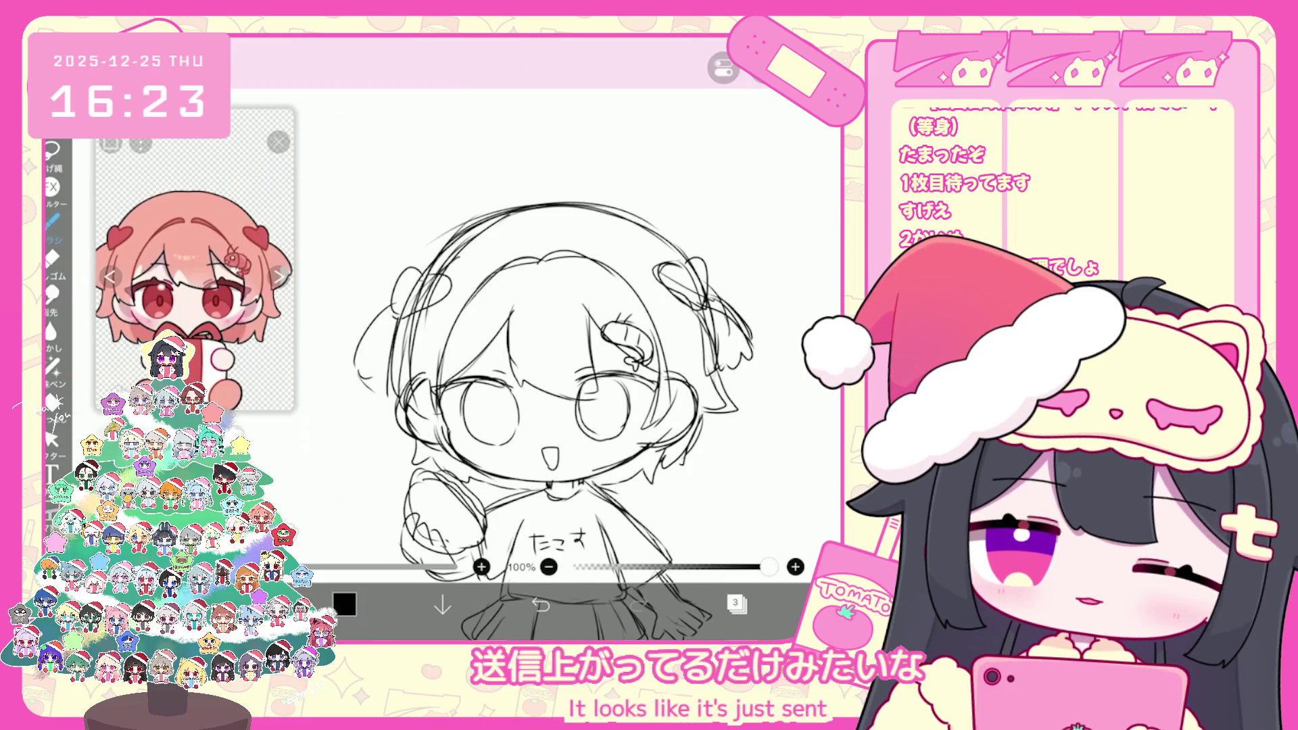
{"action": "scroll", "coordinate": [540, 372], "scroll_direction": "up", "scroll_amount": 2}
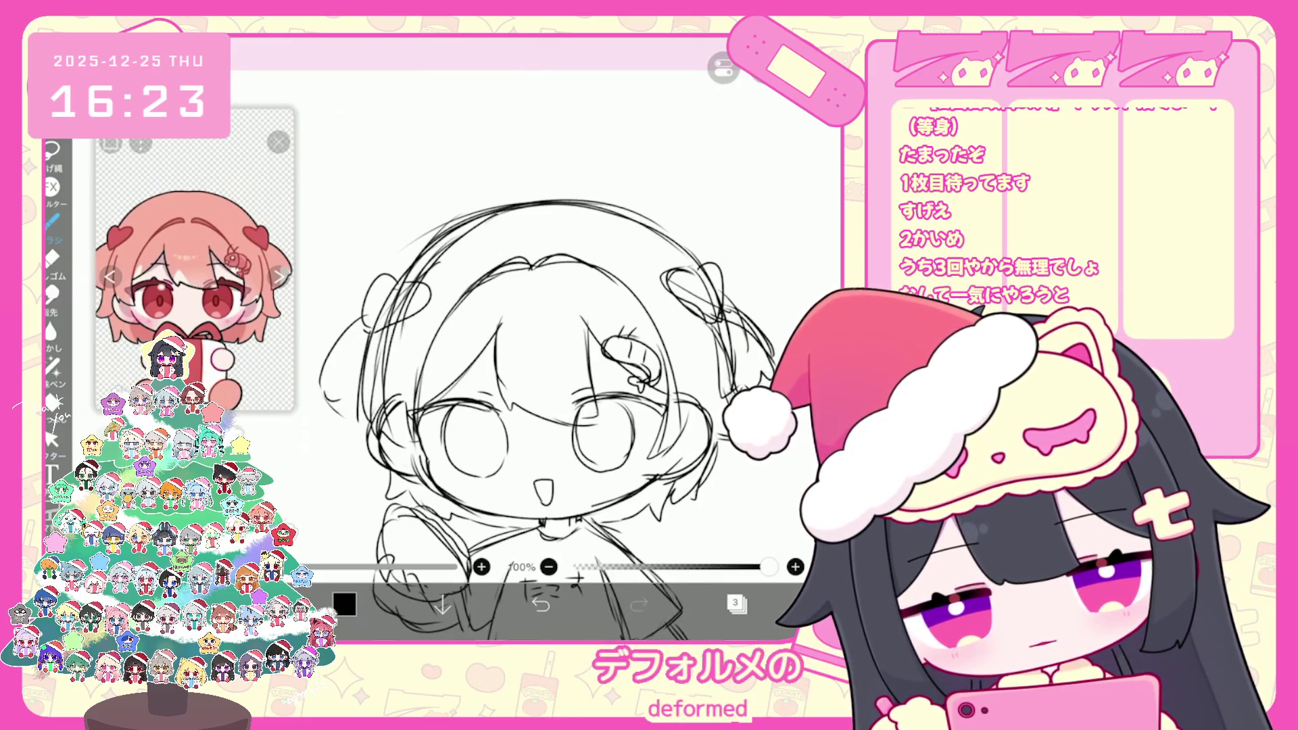
{"action": "scroll", "coordinate": [540, 372], "scroll_direction": "down", "scroll_amount": 2}
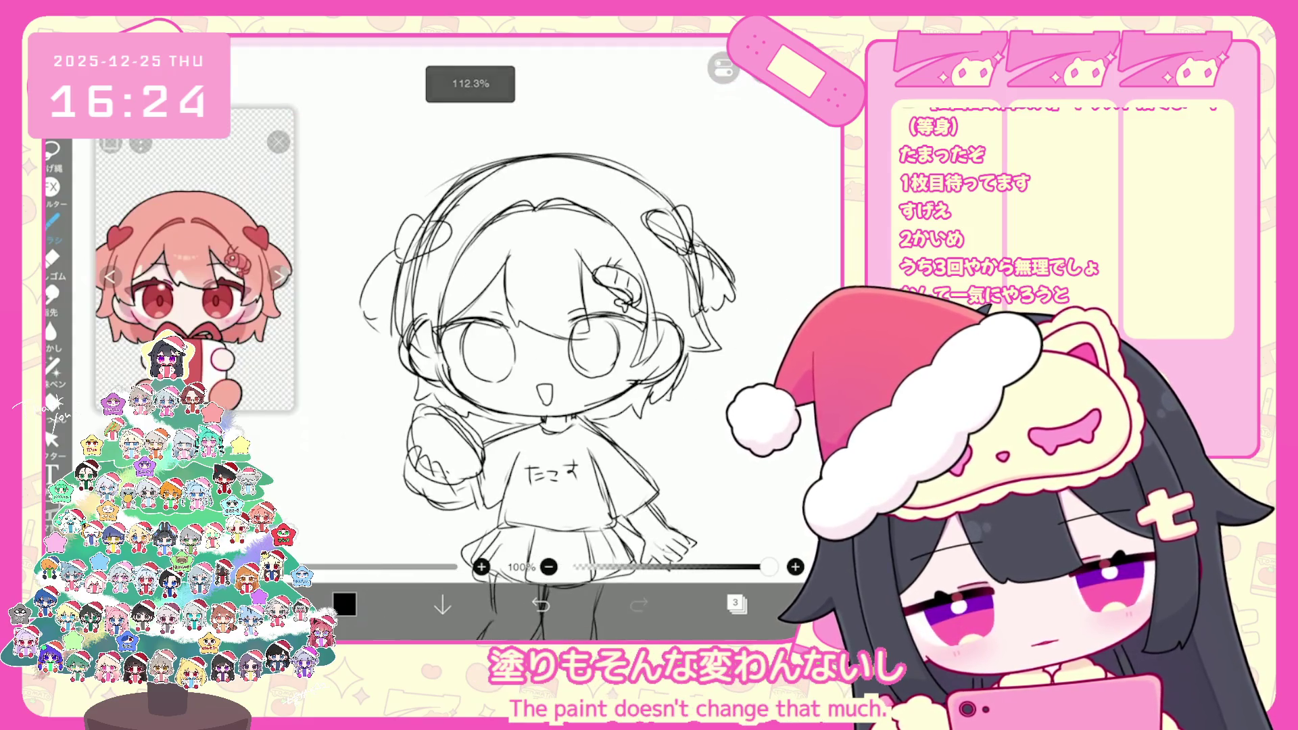
{"action": "left_click", "coordinate": [735, 604]}
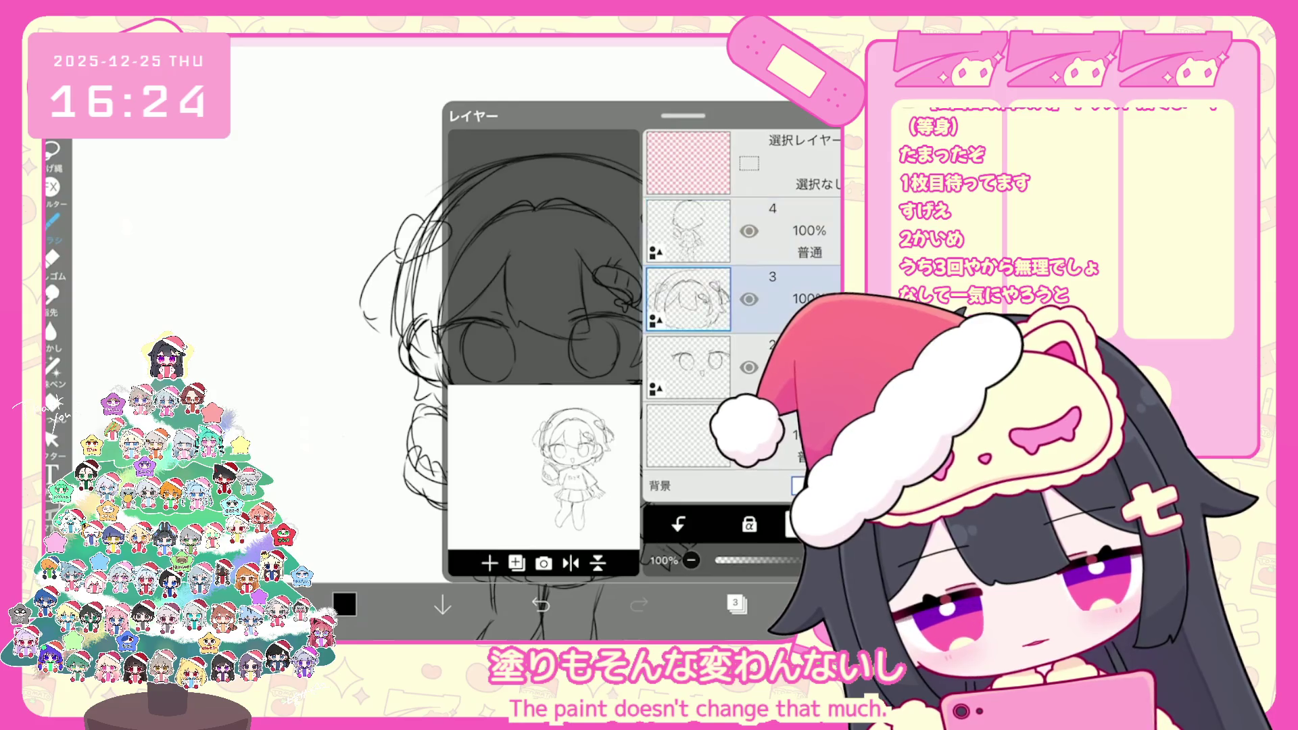
{"action": "left_click", "coordinate": [52, 439]}
Box the body below the head and shrink it slightly
{"action": "left_click_drag", "start_coordinate": [417, 546], "coordinate": [719, 324]}
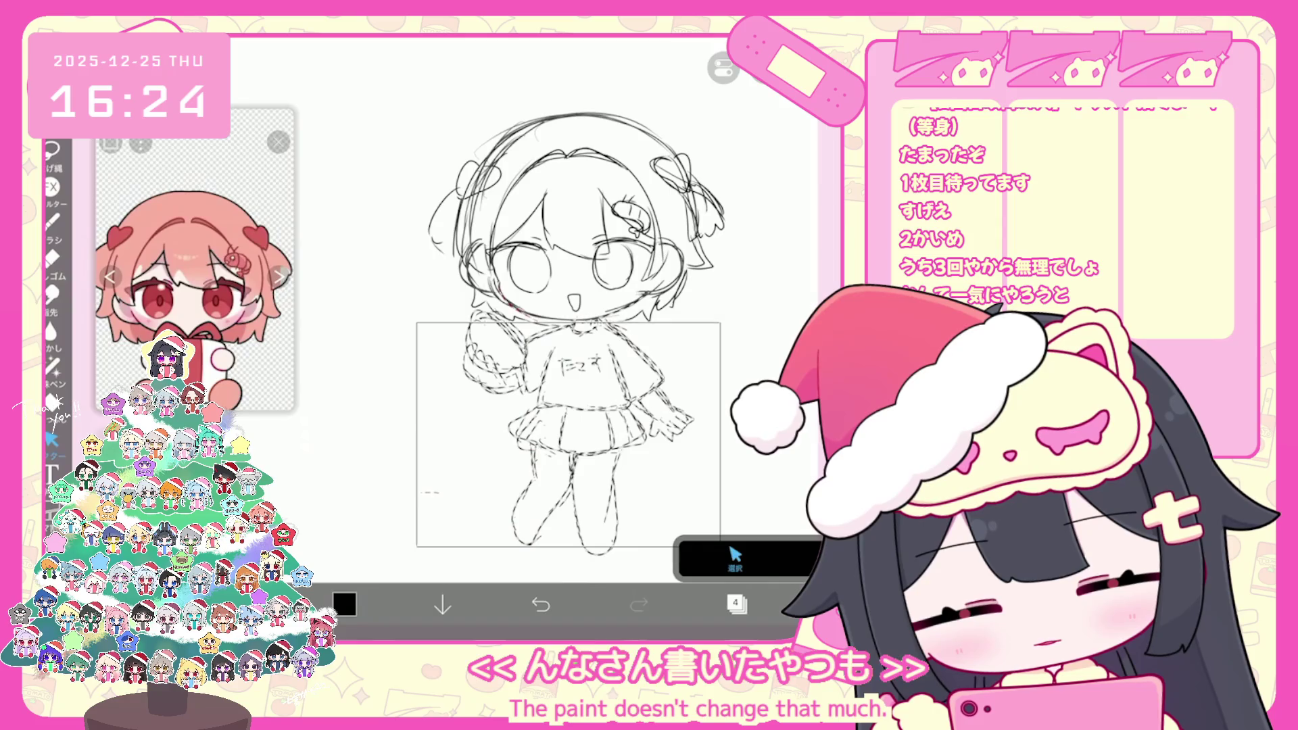
{"action": "left_click_drag", "start_coordinate": [557, 417], "coordinate": [564, 406]}
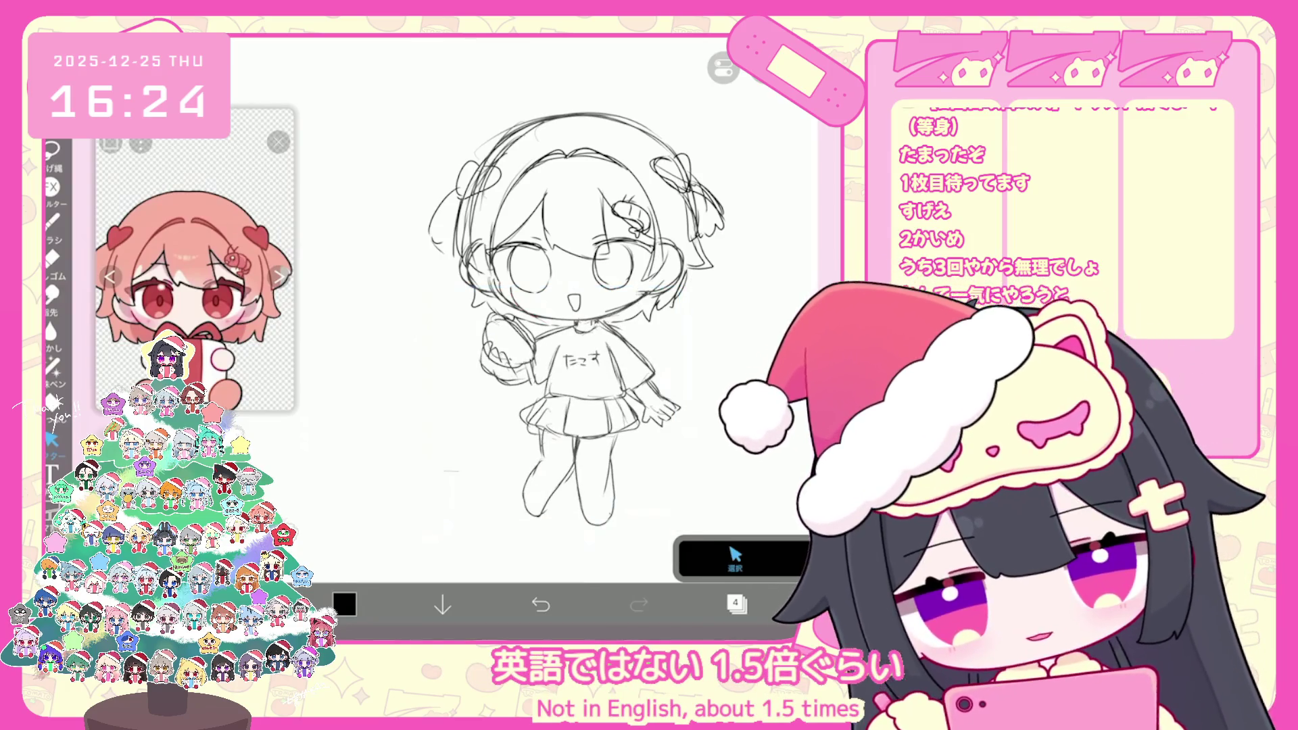
{"action": "scroll", "coordinate": [575, 304], "scroll_direction": "up", "scroll_amount": 2}
{"action": "left_click_drag", "start_coordinate": [510, 280], "coordinate": [562, 333]}
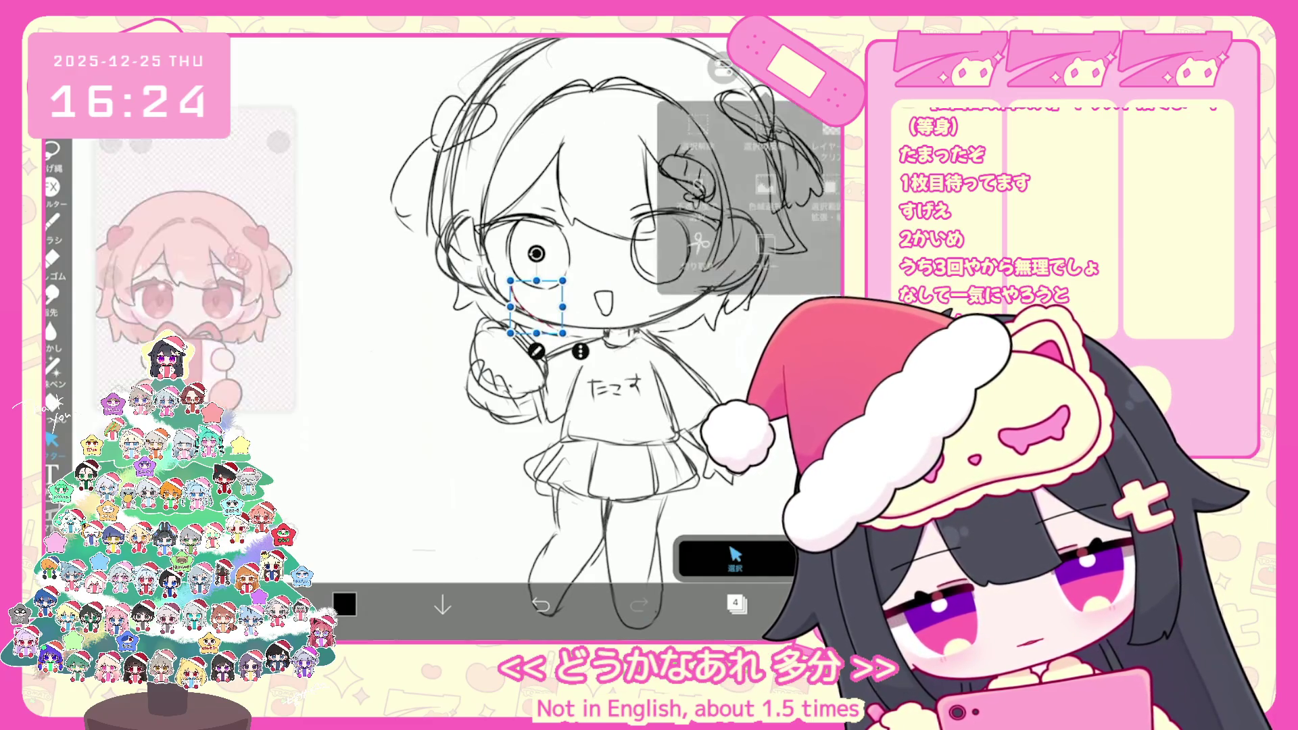
{"action": "scroll", "coordinate": [588, 325], "scroll_direction": "down", "scroll_amount": 2}
Scale the lower body down to about 88.3% and commit it
{"action": "left_click_drag", "start_coordinate": [426, 549], "coordinate": [699, 318]}
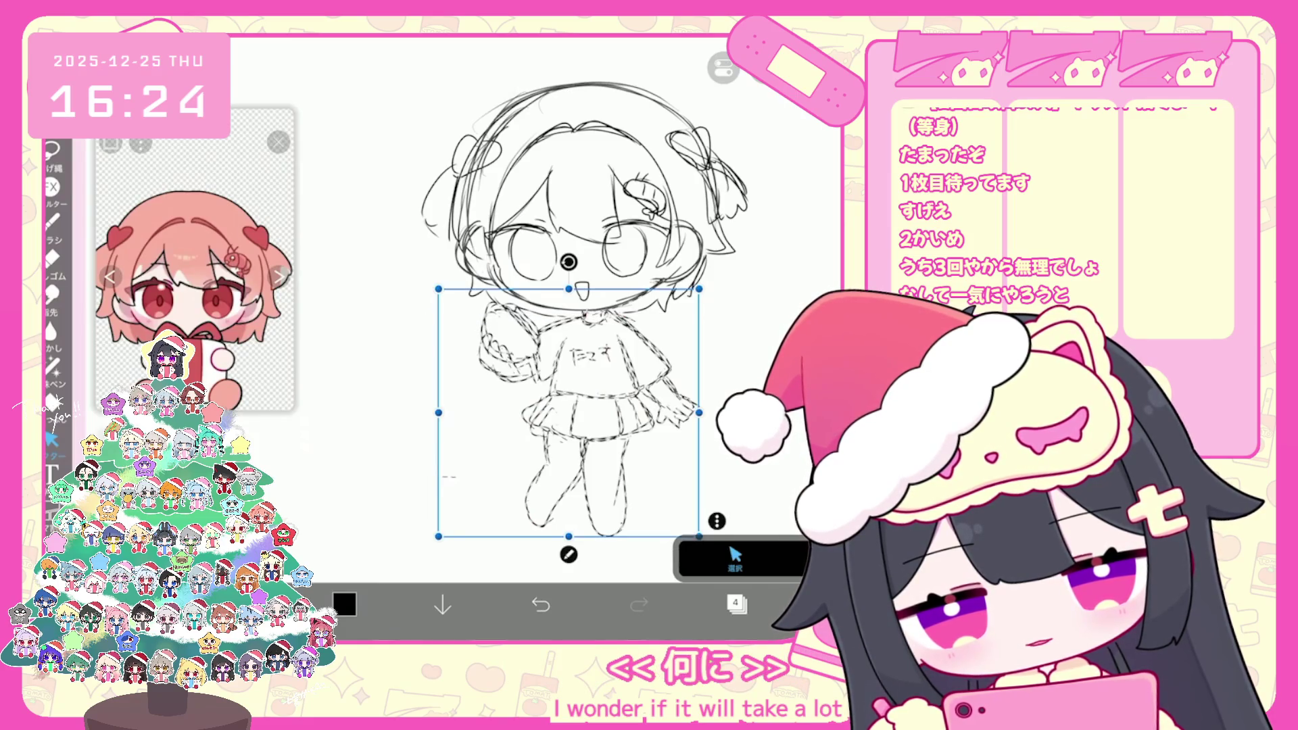
{"action": "scroll", "coordinate": [554, 304], "scroll_direction": "down", "scroll_amount": 2}
{"action": "left_click_drag", "start_coordinate": [679, 506], "coordinate": [660, 488]}
{"action": "key", "text": "Return"}
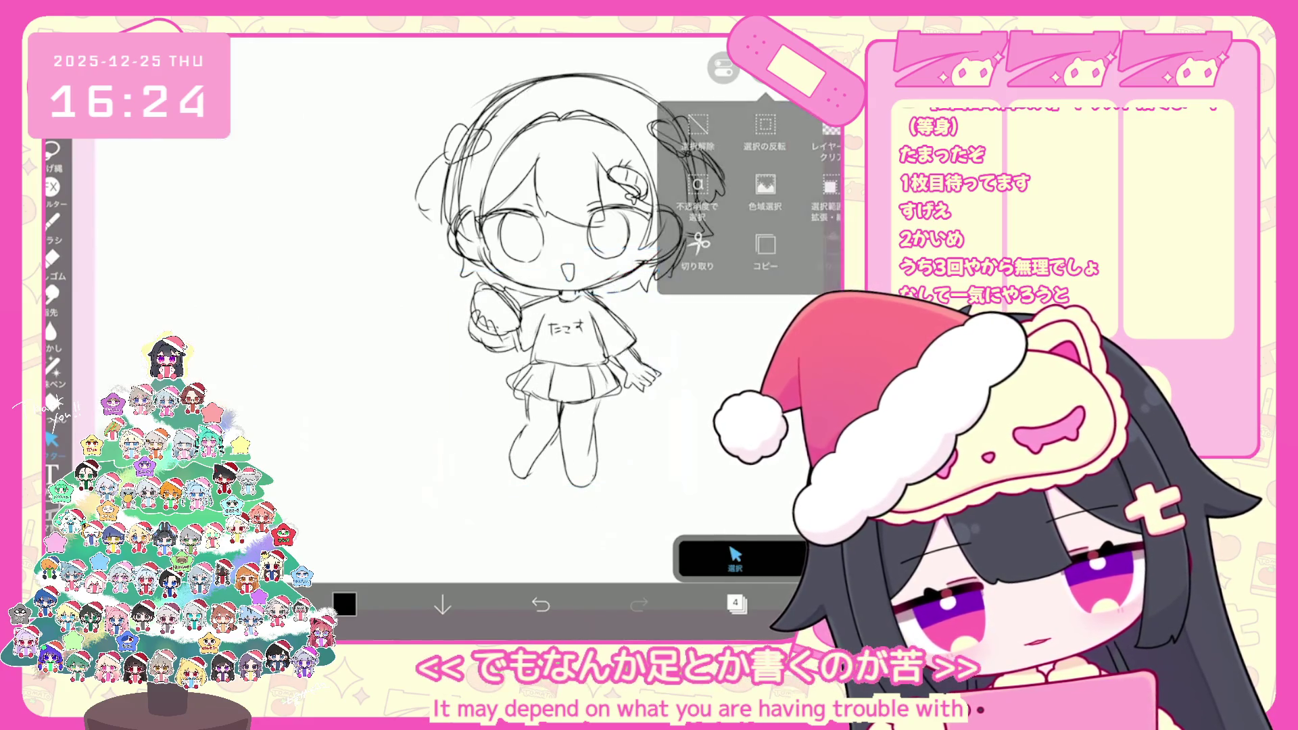
{"action": "left_click", "coordinate": [549, 385]}
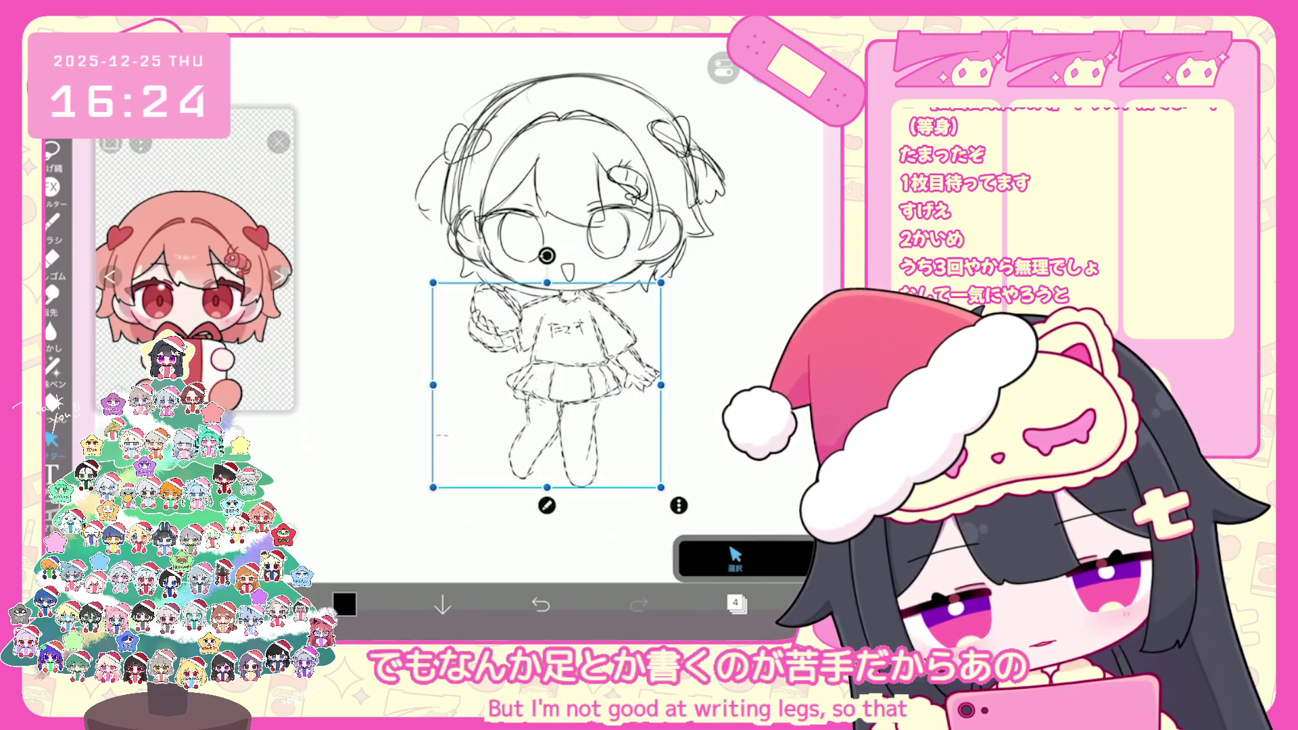
{"action": "key", "text": "Return"}
{"action": "scroll", "coordinate": [582, 304], "scroll_direction": "up", "scroll_amount": 2}
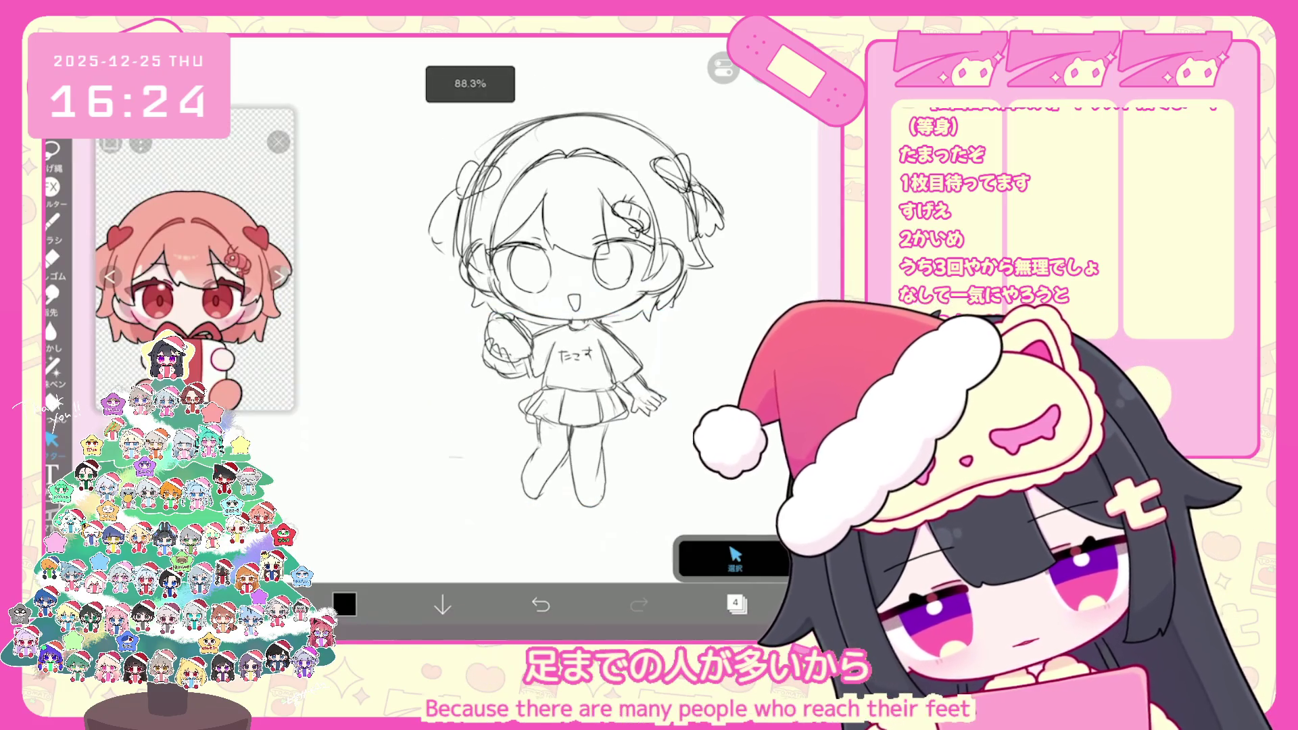
{"action": "left_click", "coordinate": [52, 219]}
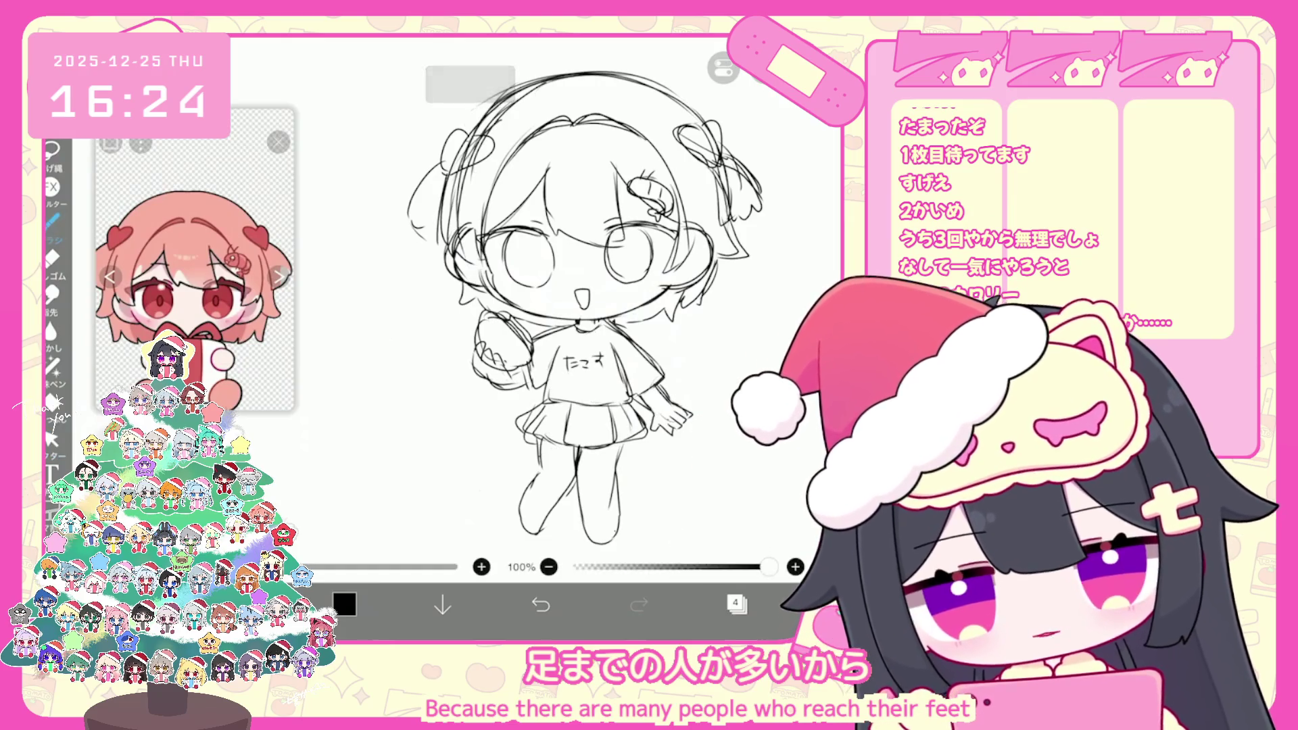
Undo the last three trial brush strokes on the sketch
{"action": "scroll", "coordinate": [585, 290], "scroll_direction": "down", "scroll_amount": 1}
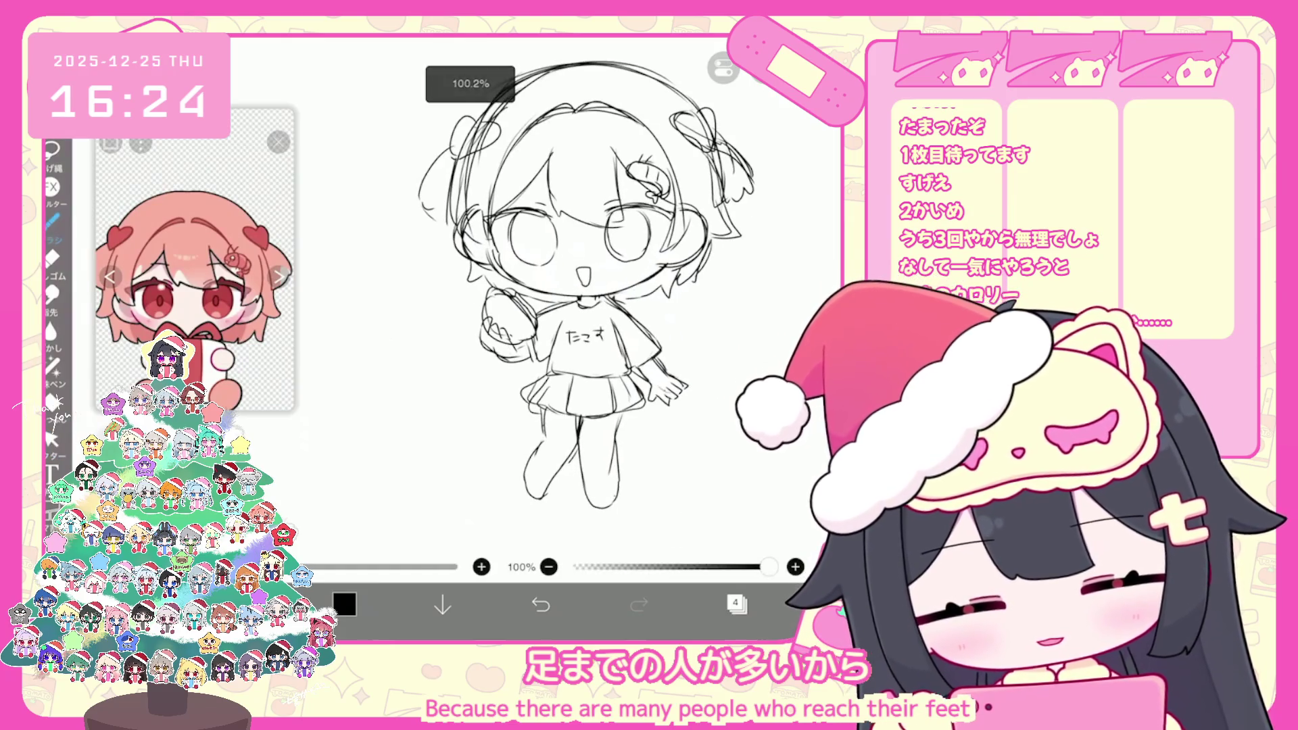
{"action": "left_click", "coordinate": [540, 604]}
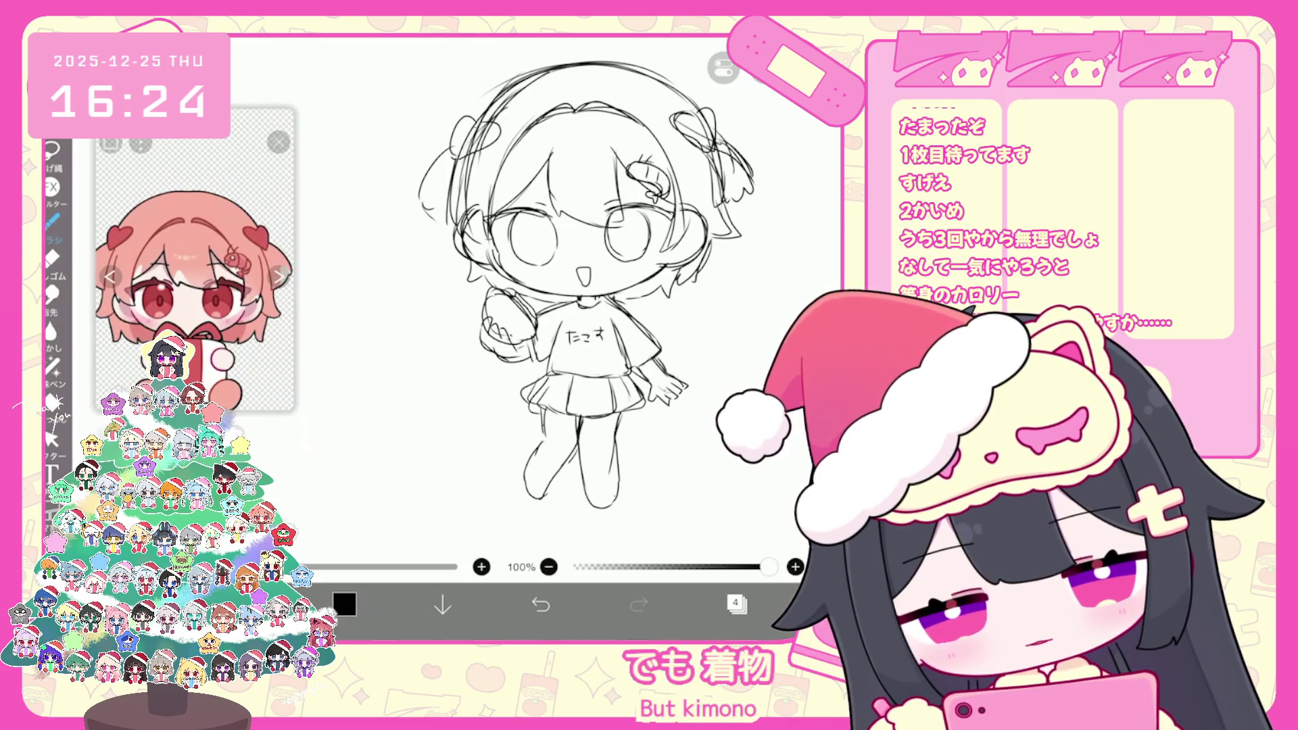
{"action": "left_click", "coordinate": [540, 603]}
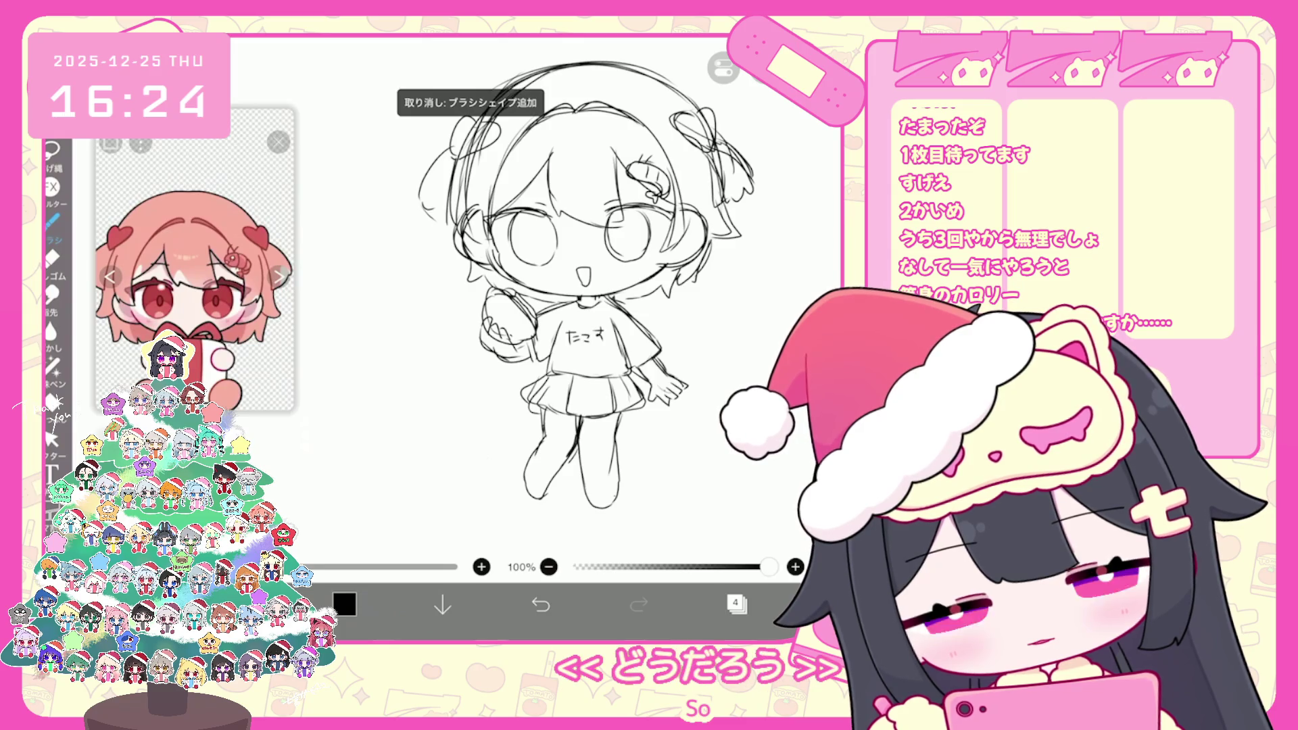
{"action": "scroll", "coordinate": [586, 291], "scroll_direction": "down", "scroll_amount": 1}
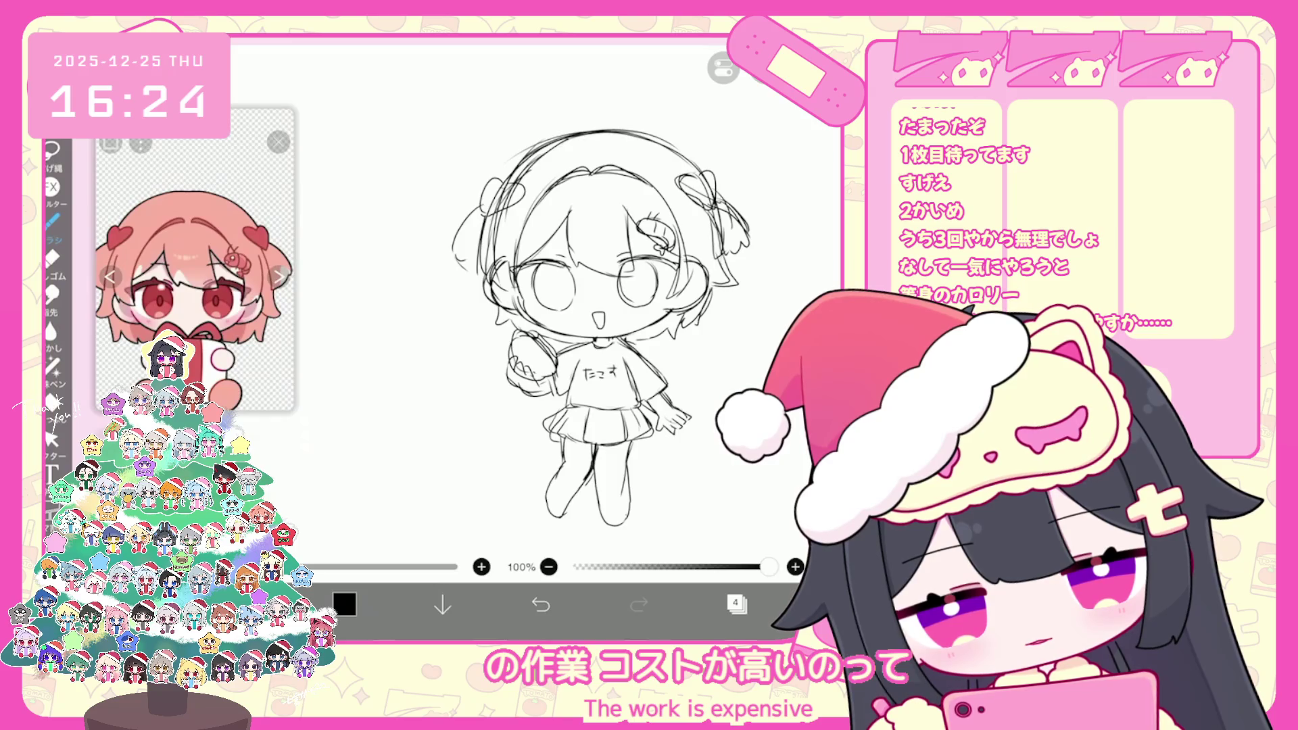
{"action": "key", "text": "ctrl+z"}
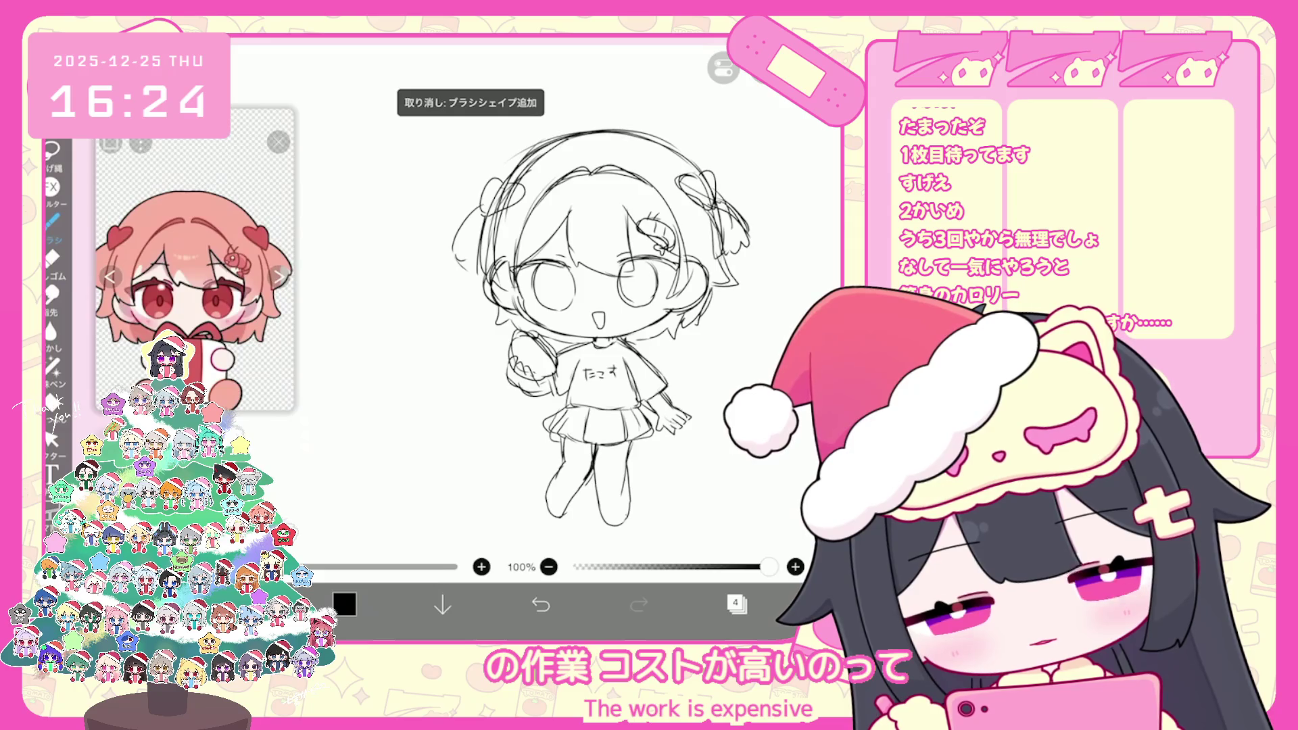
{"action": "scroll", "coordinate": [595, 324], "scroll_direction": "down", "scroll_amount": 3}
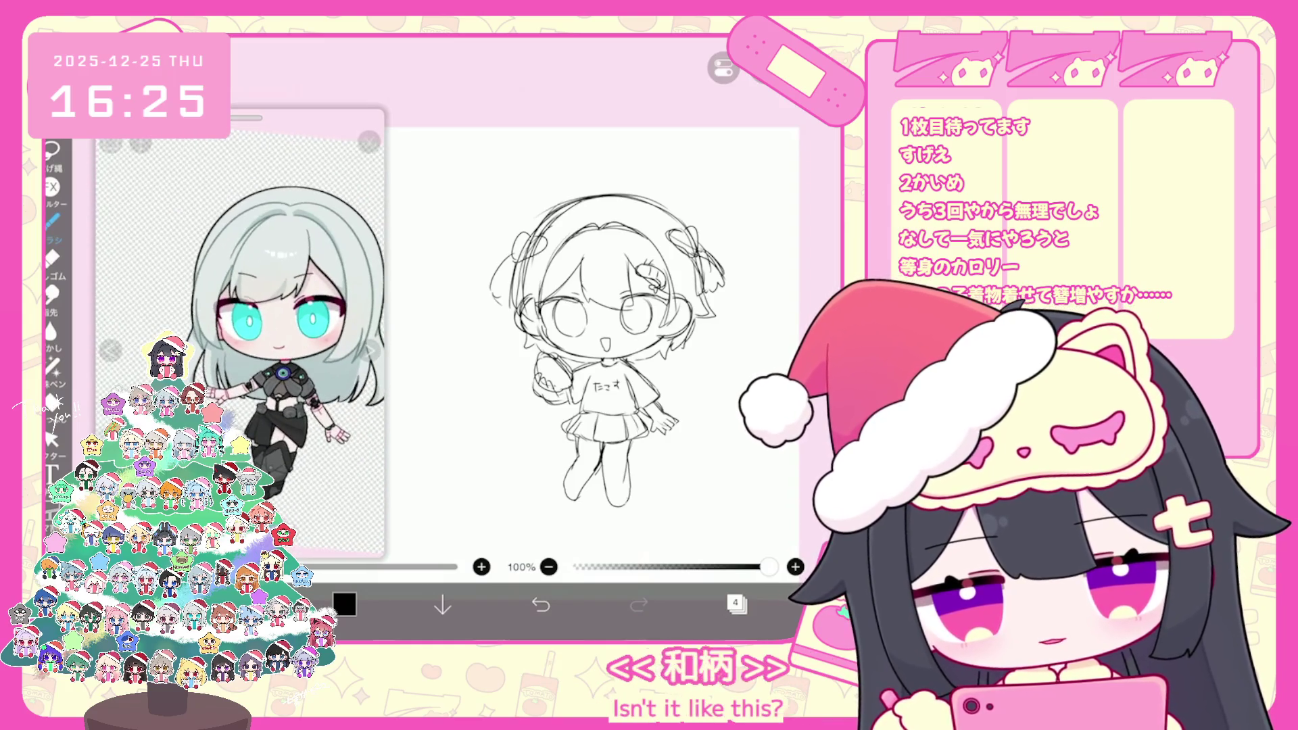
Switch the reference image to the pink-haired gift character
{"action": "scroll", "coordinate": [595, 338], "scroll_direction": "up", "scroll_amount": 1}
{"action": "scroll", "coordinate": [561, 338], "scroll_direction": "up", "scroll_amount": 1}
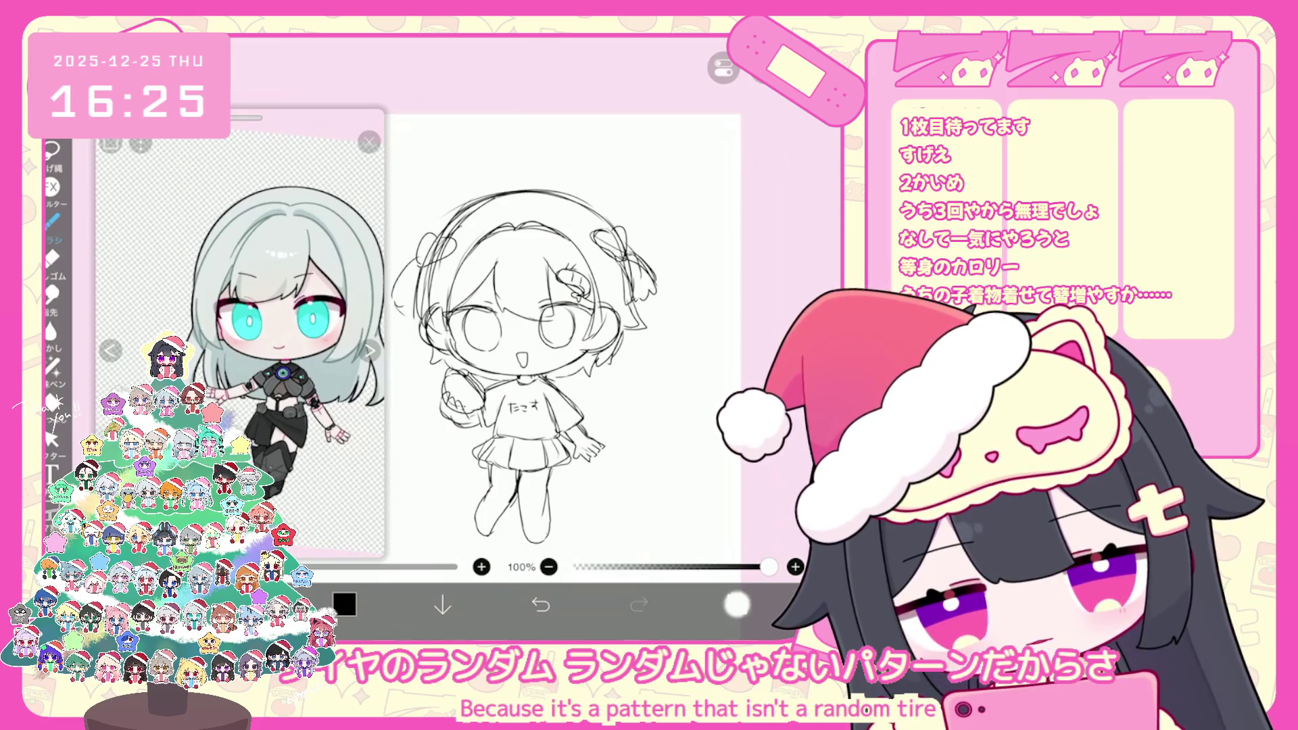
{"action": "left_click", "coordinate": [737, 603]}
{"action": "left_click", "coordinate": [736, 604]}
{"action": "left_click", "coordinate": [736, 603]}
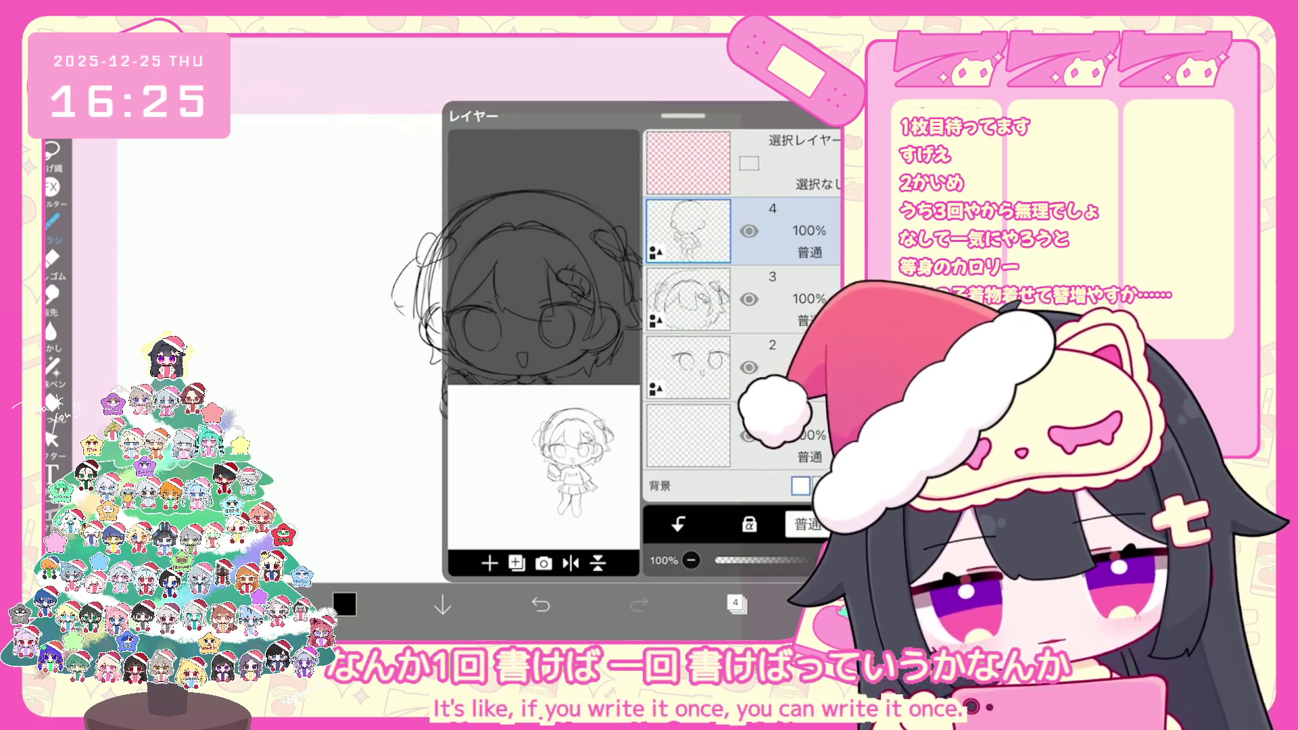
{"action": "left_click", "coordinate": [737, 604]}
{"action": "scroll", "coordinate": [541, 305], "scroll_direction": "up", "scroll_amount": 3}
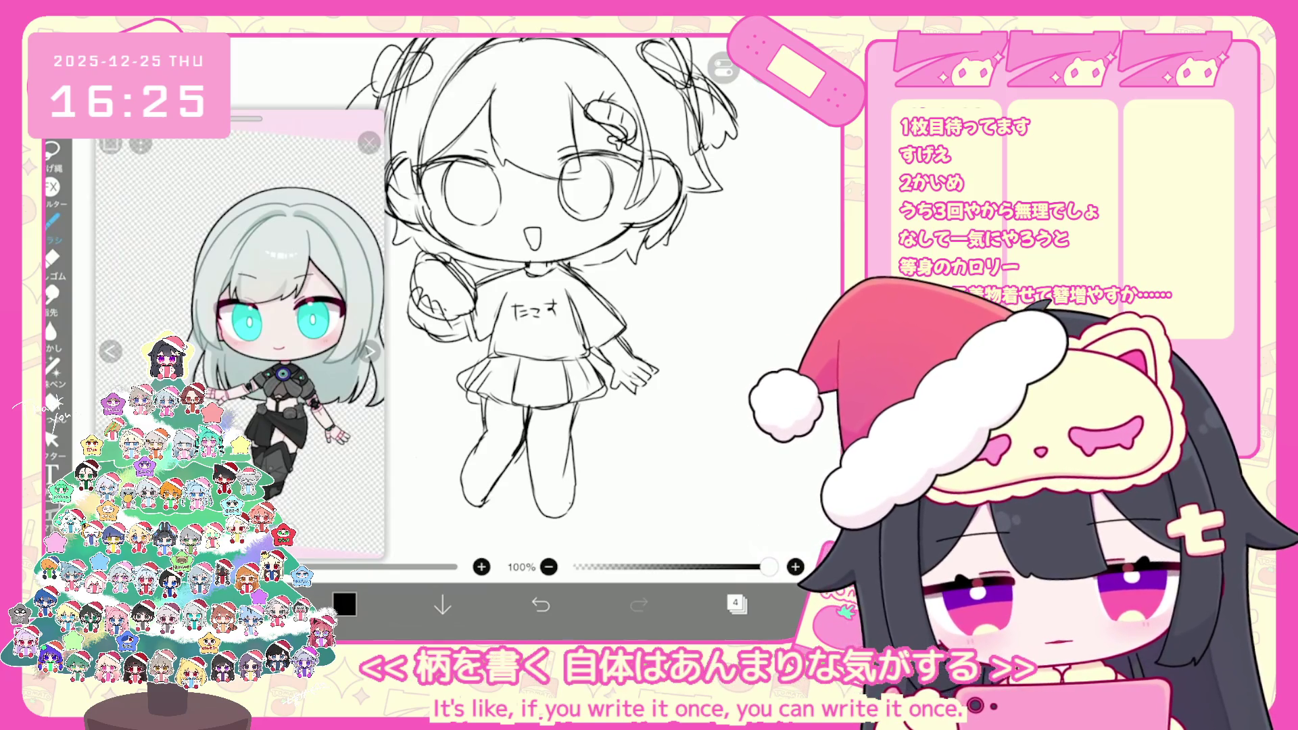
{"action": "left_click", "coordinate": [369, 351]}
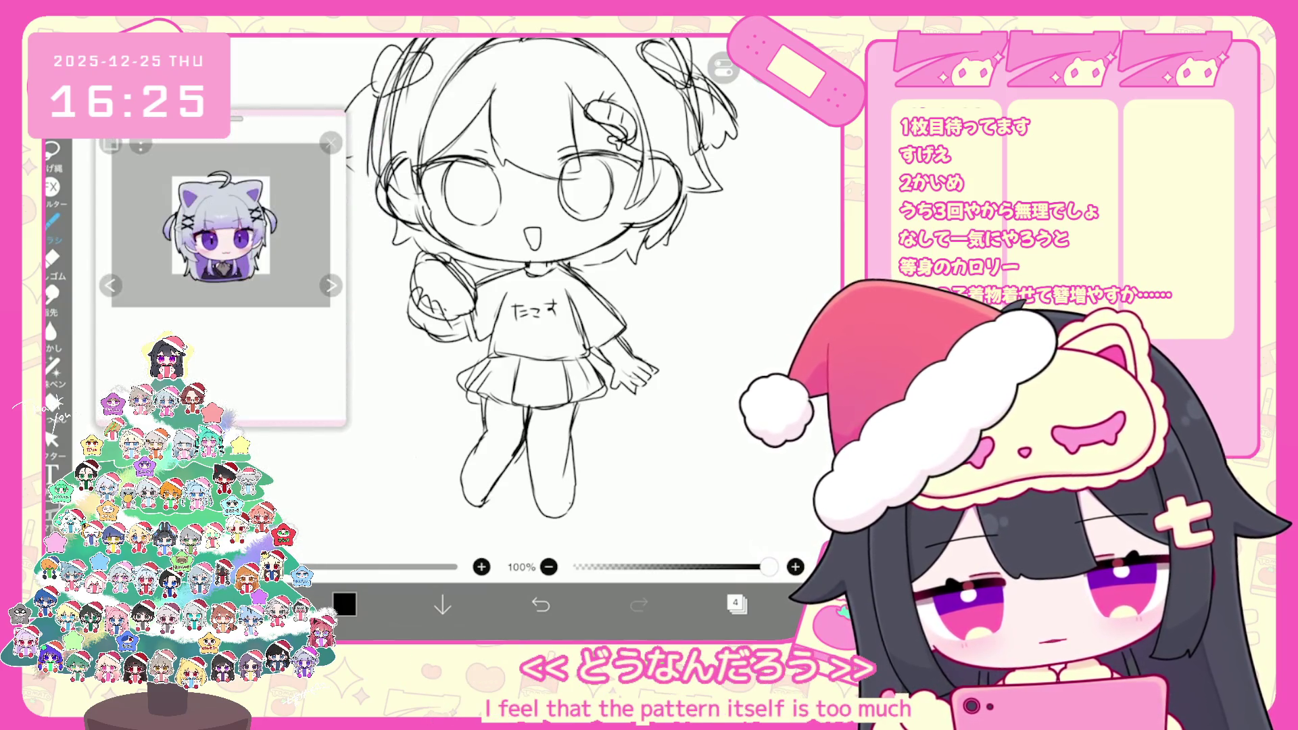
{"action": "left_click", "coordinate": [331, 285]}
{"action": "scroll", "coordinate": [574, 304], "scroll_direction": "down", "scroll_amount": 1}
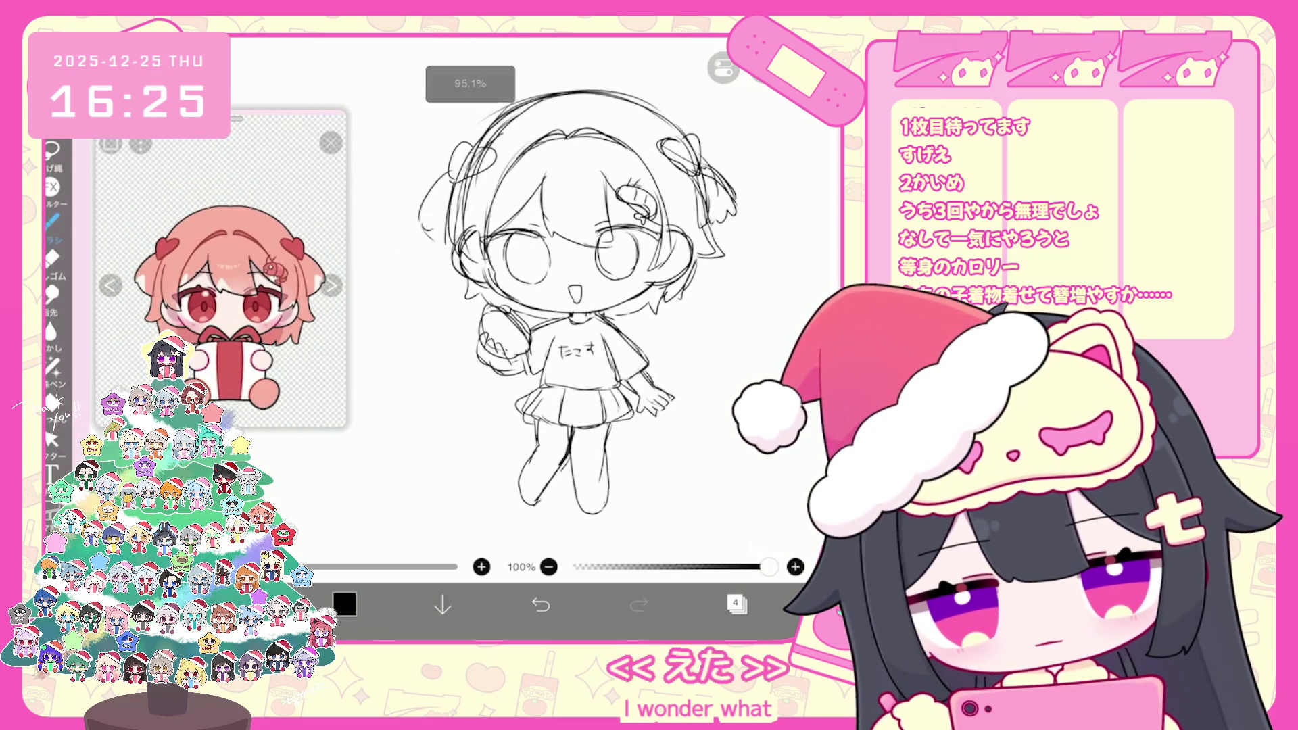
{"action": "scroll", "coordinate": [578, 290], "scroll_direction": "down", "scroll_amount": 1}
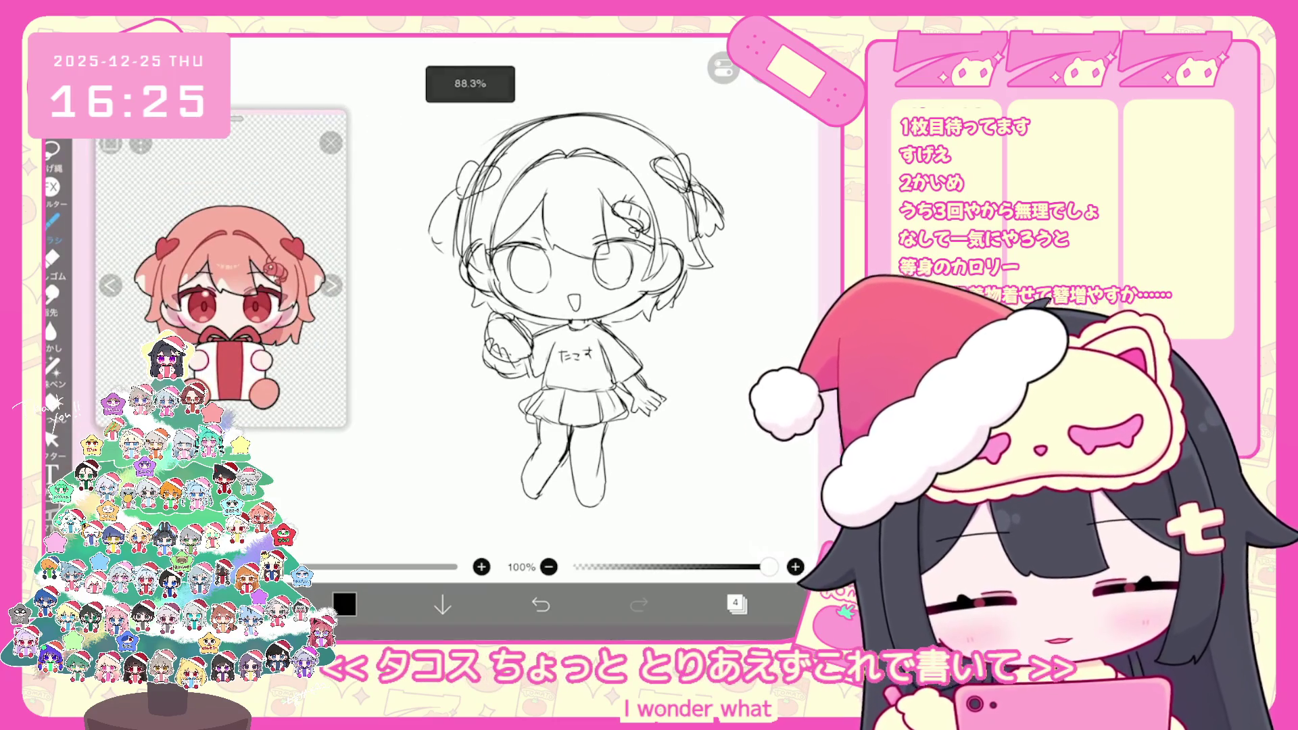
{"action": "scroll", "coordinate": [575, 304], "scroll_direction": "up", "scroll_amount": 1}
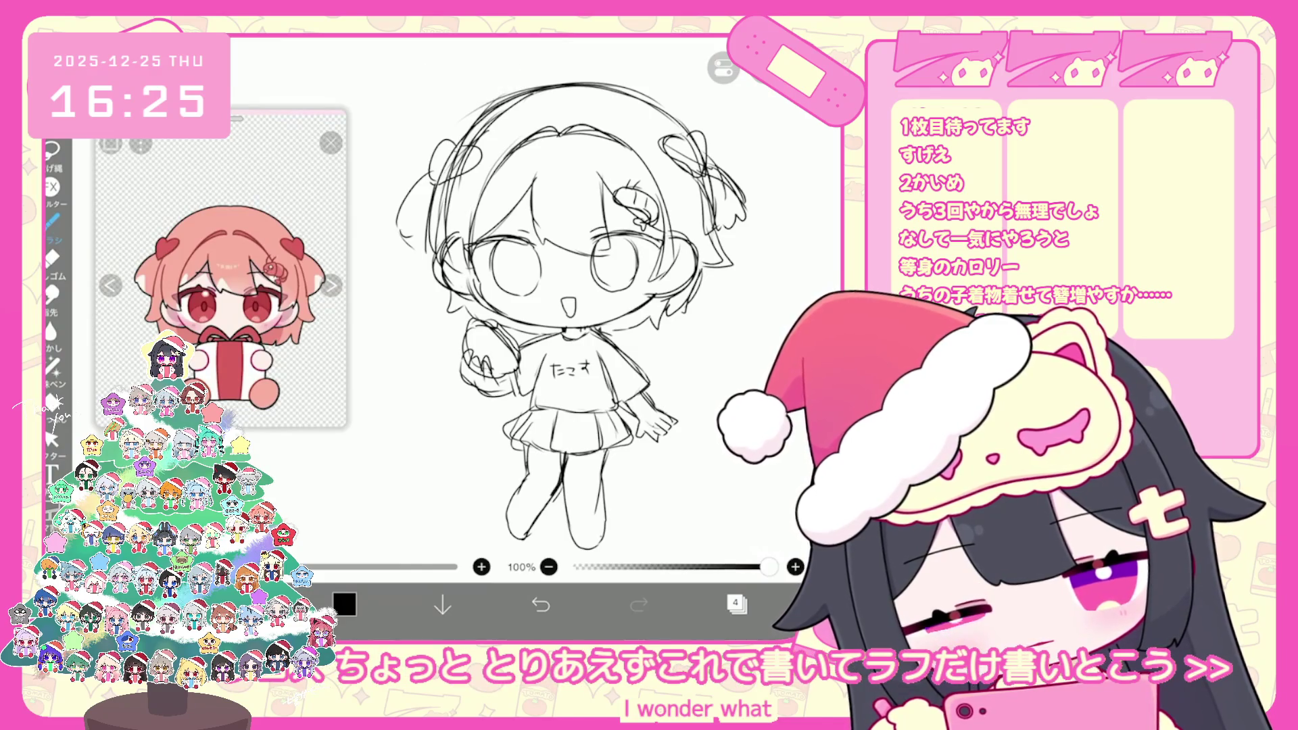
Undo the small stroke near the hand and make layer 2 active
{"action": "key", "text": "ctrl+z"}
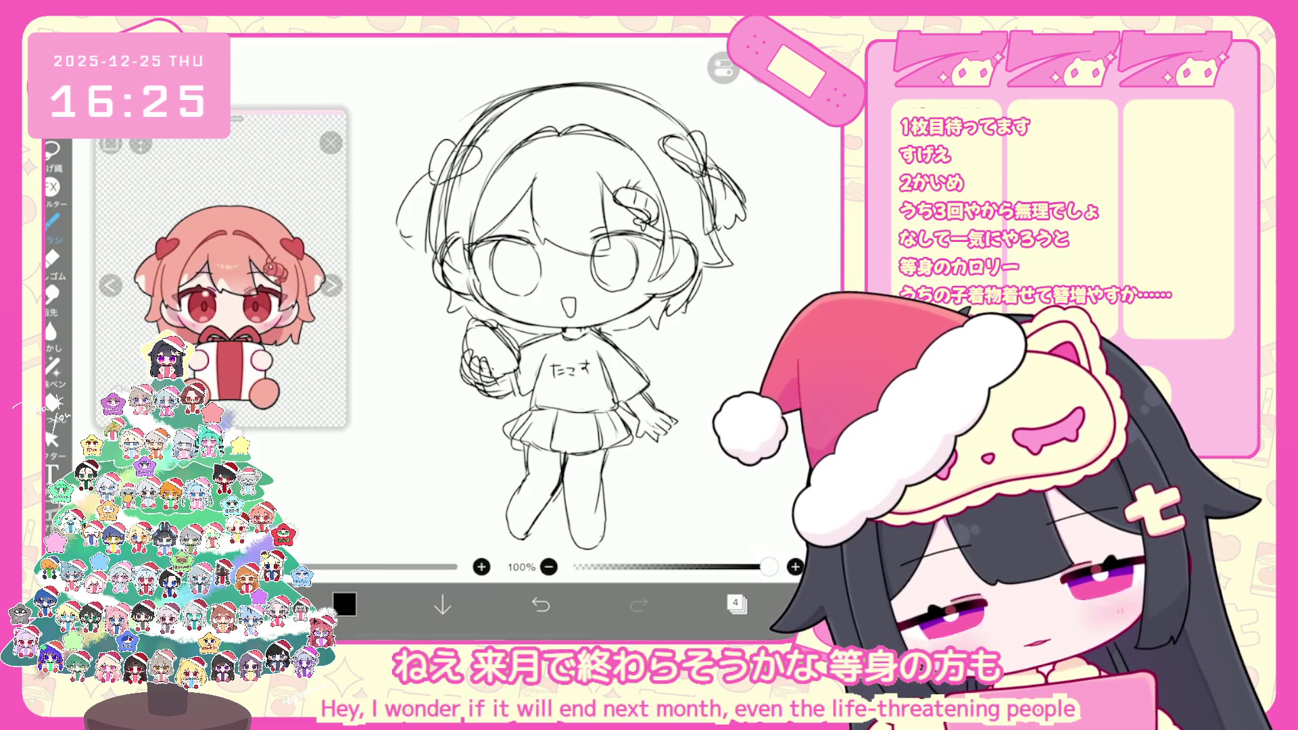
{"action": "scroll", "coordinate": [568, 304], "scroll_direction": "down", "scroll_amount": 2}
{"action": "left_click", "coordinate": [736, 604]}
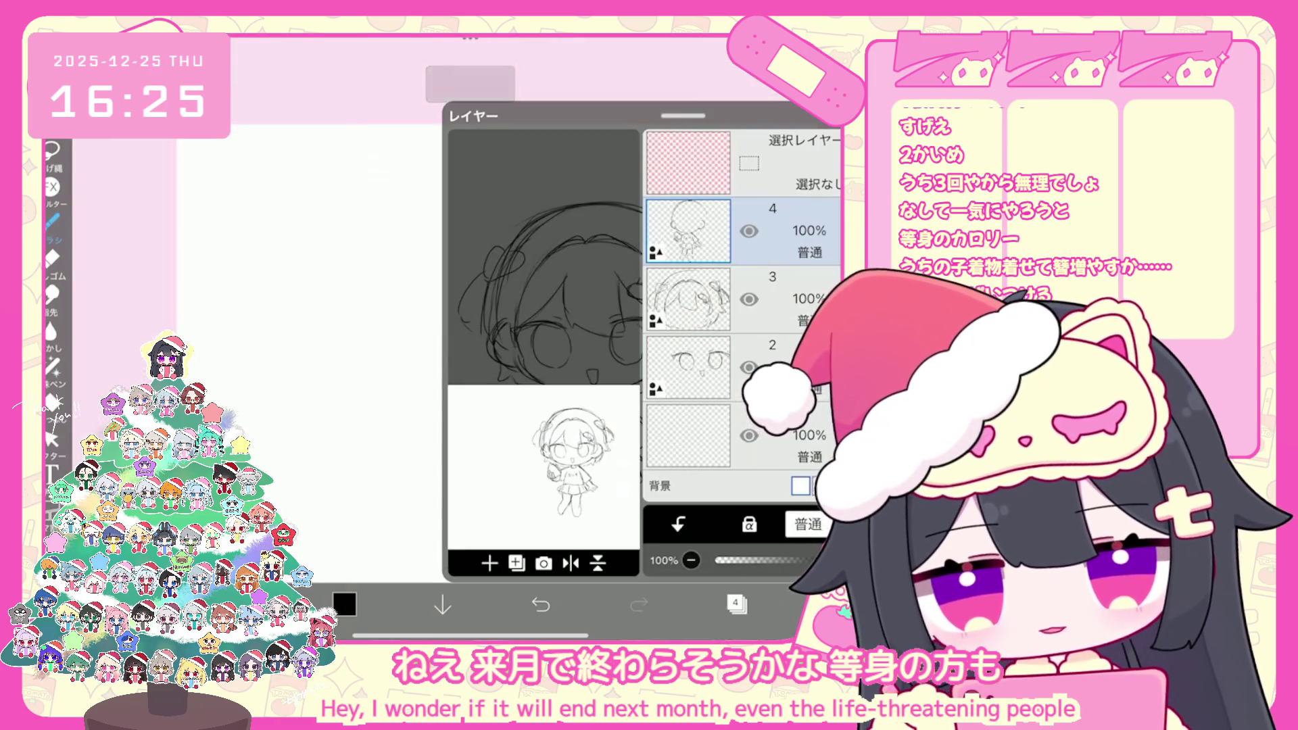
{"action": "left_click", "coordinate": [687, 367]}
{"action": "left_click", "coordinate": [736, 604]}
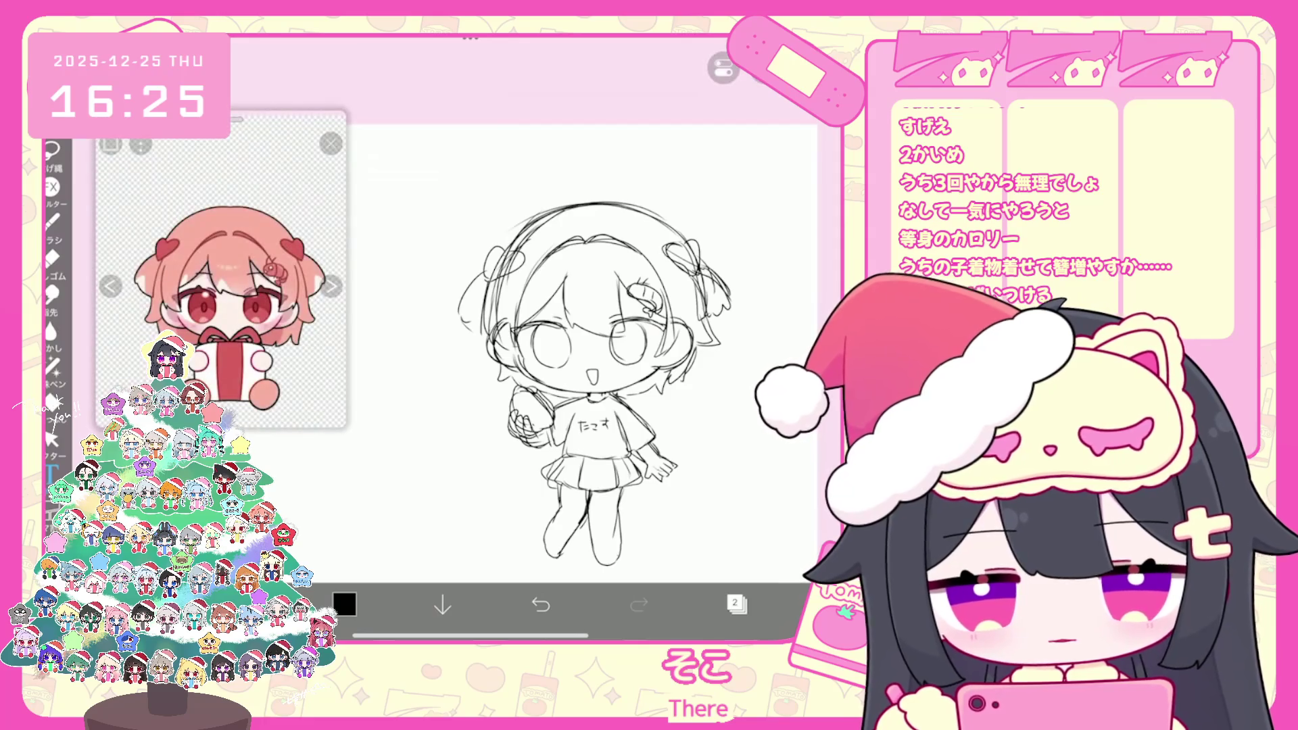
{"action": "scroll", "coordinate": [582, 338], "scroll_direction": "up", "scroll_amount": 3}
{"action": "left_click", "coordinate": [736, 603]}
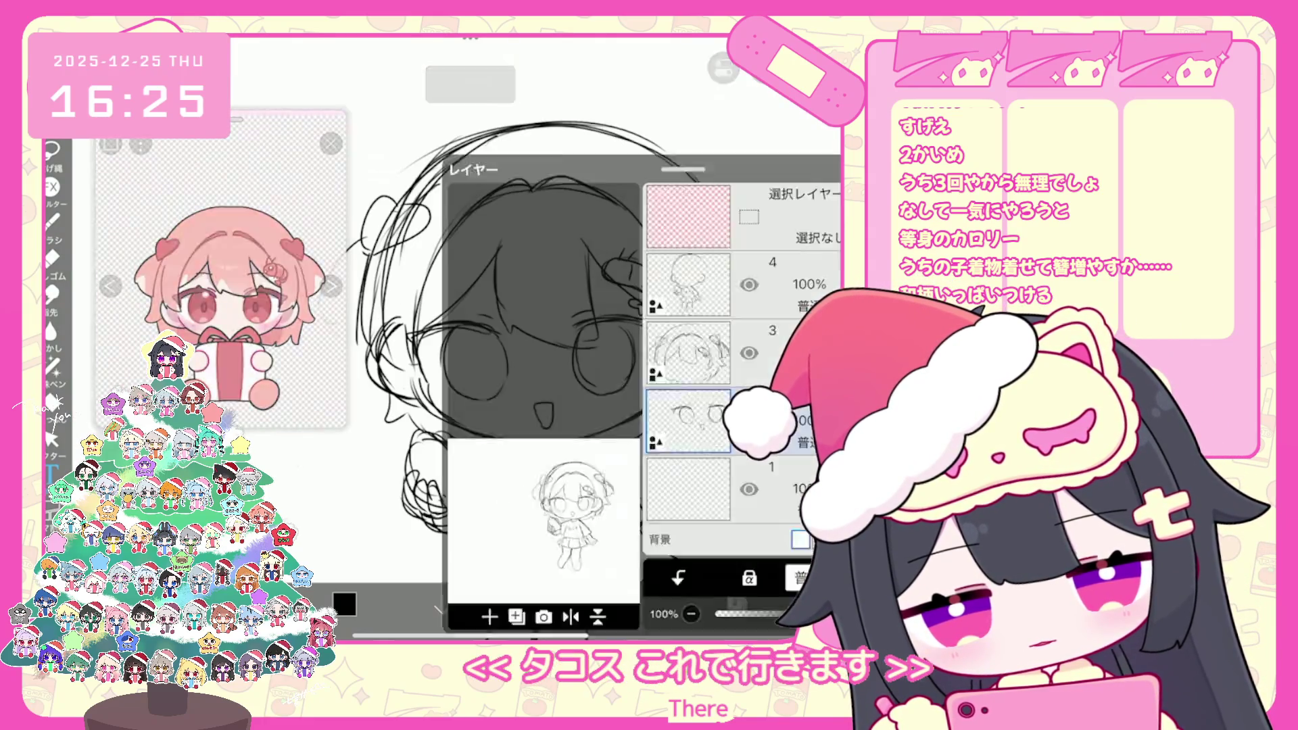
Select the right eye area and keep its adjusted transform
{"action": "left_click", "coordinate": [736, 604]}
{"action": "left_click_drag", "start_coordinate": [566, 349], "coordinate": [634, 394]}
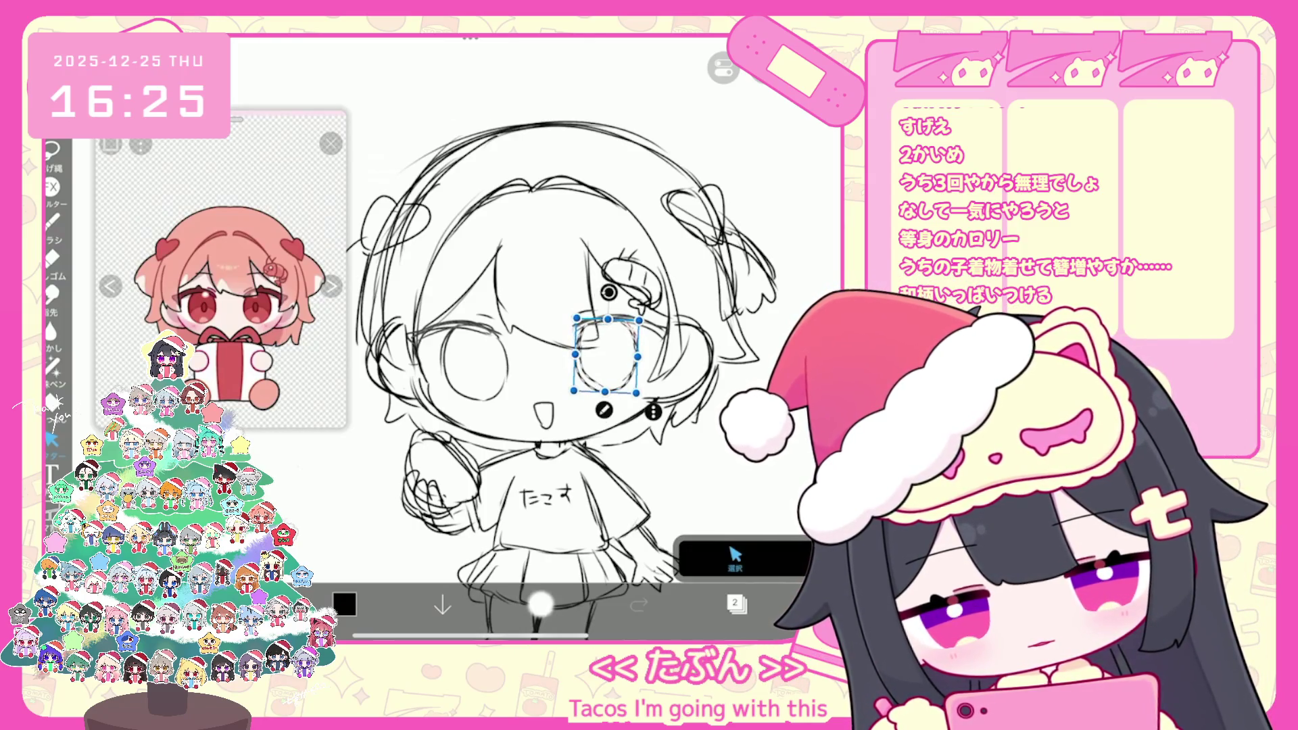
{"action": "key", "text": "ctrl+z"}
{"action": "key", "text": "ctrl+shift+z"}
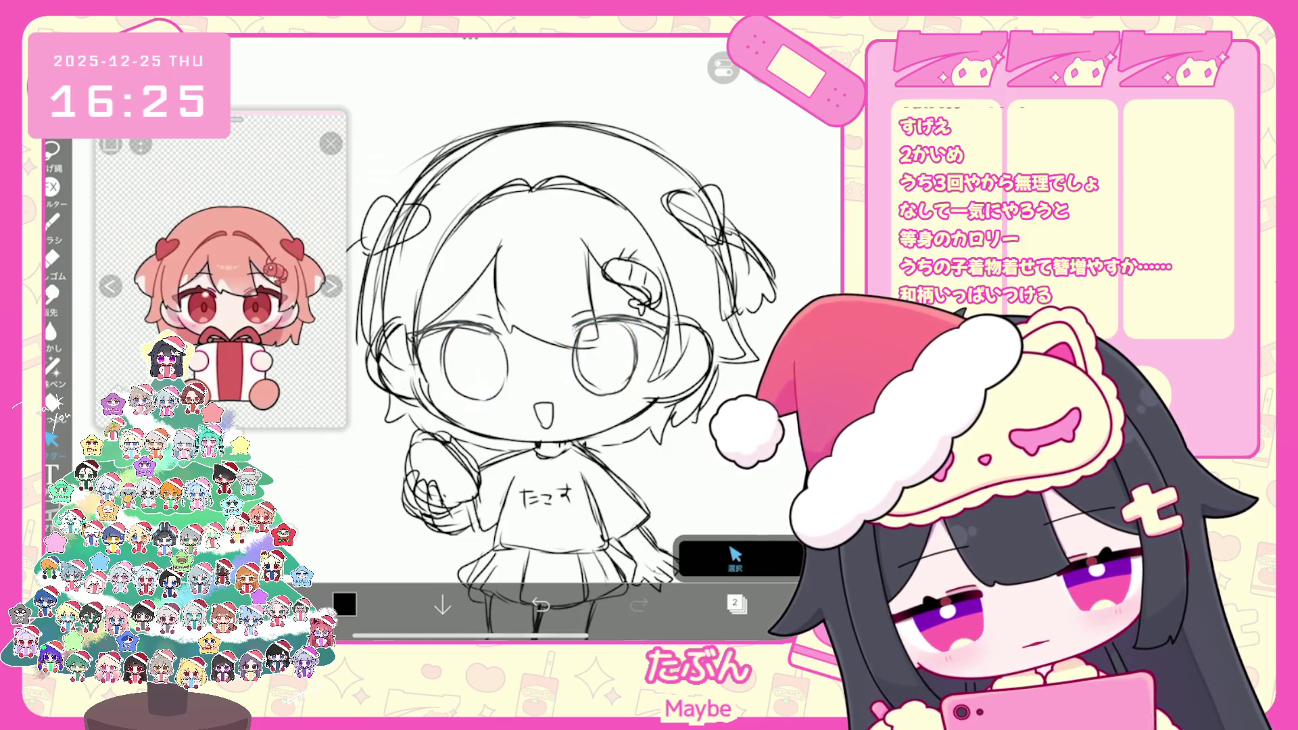
Return to the brush and undo the tiny stray stroke
{"action": "key", "text": "b"}
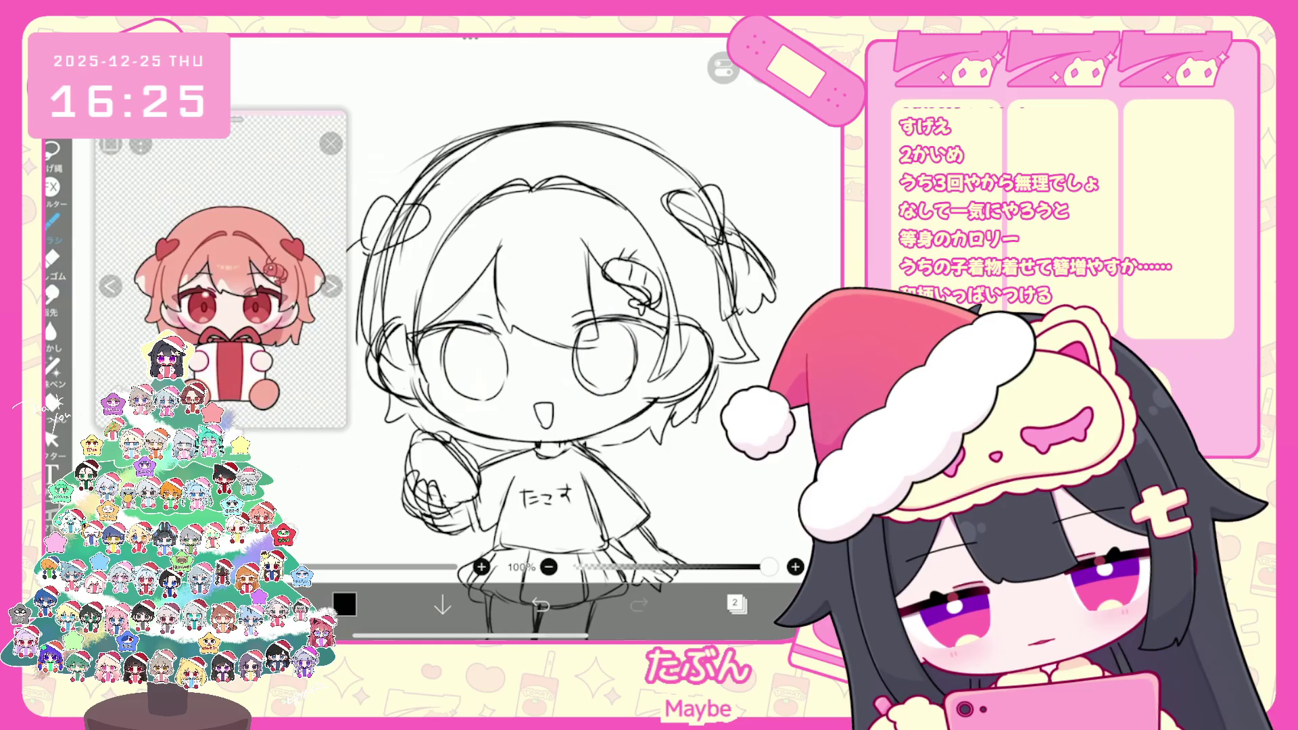
{"action": "key", "text": "ctrl+z"}
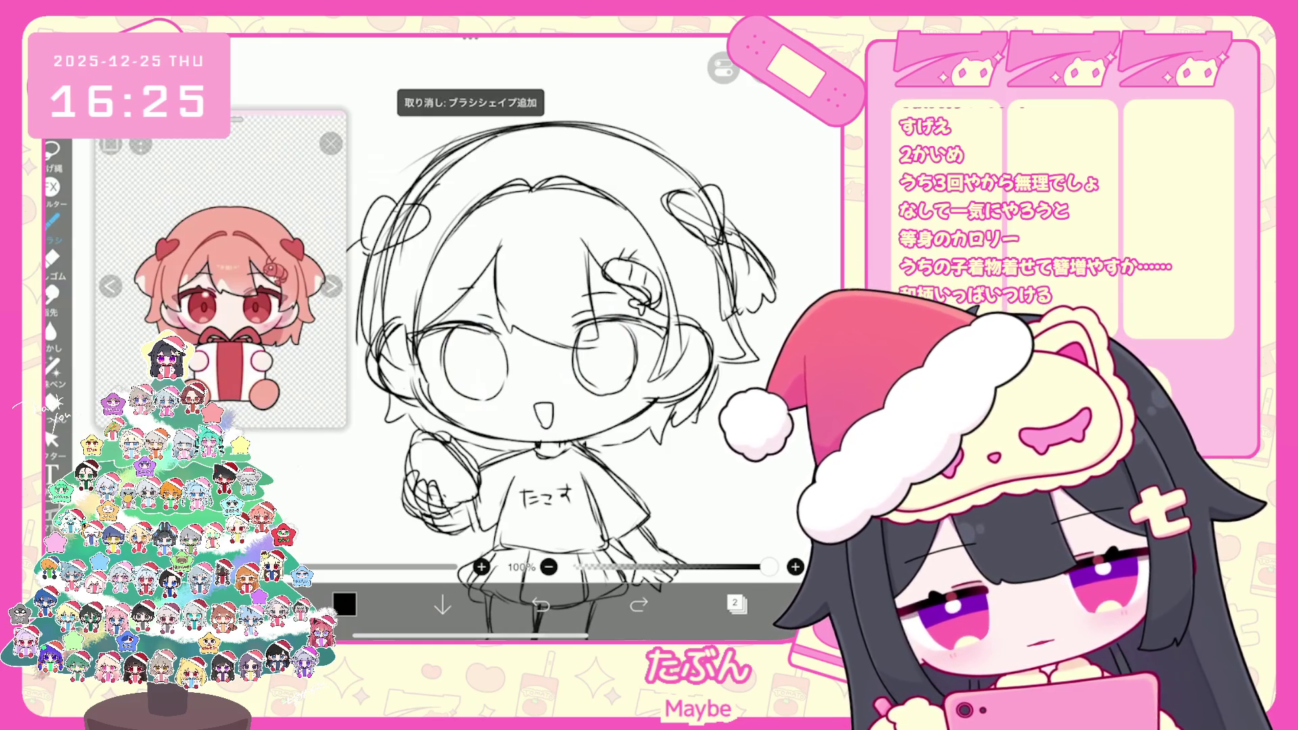
{"action": "scroll", "coordinate": [588, 337], "scroll_direction": "down", "scroll_amount": 2}
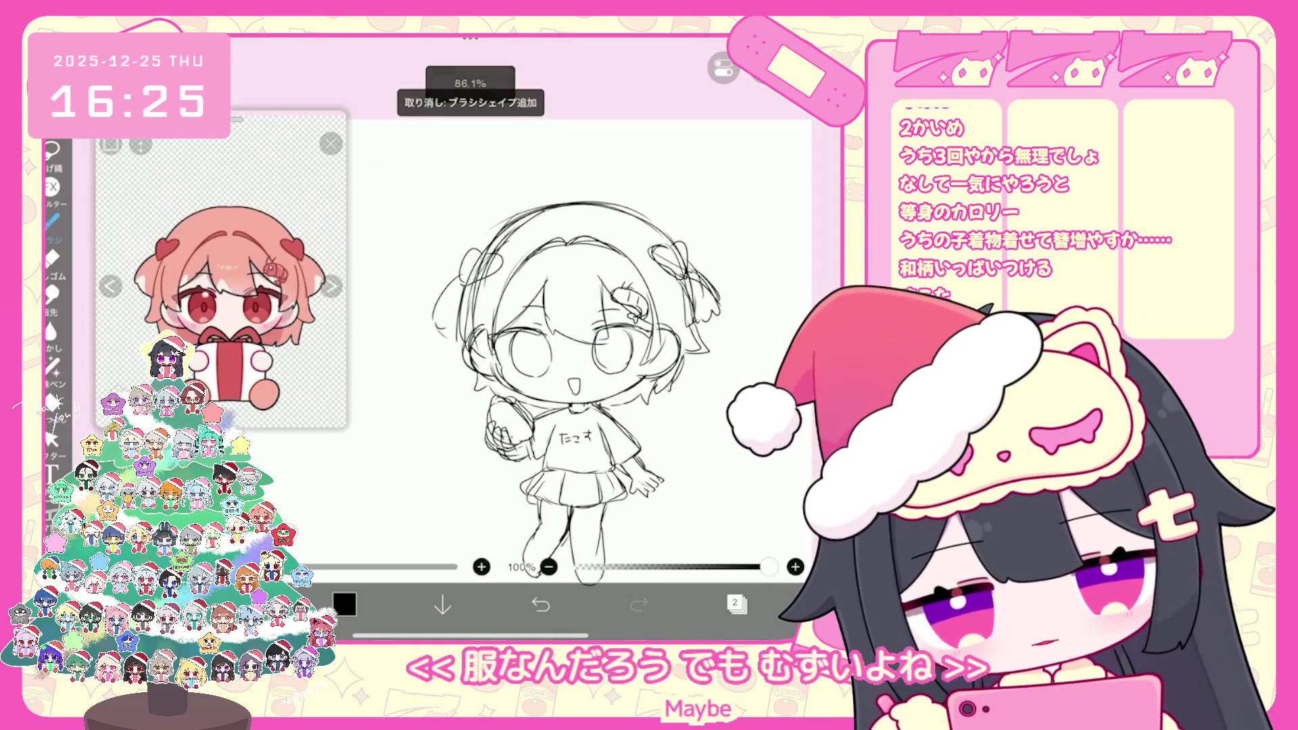
{"action": "left_click", "coordinate": [737, 604]}
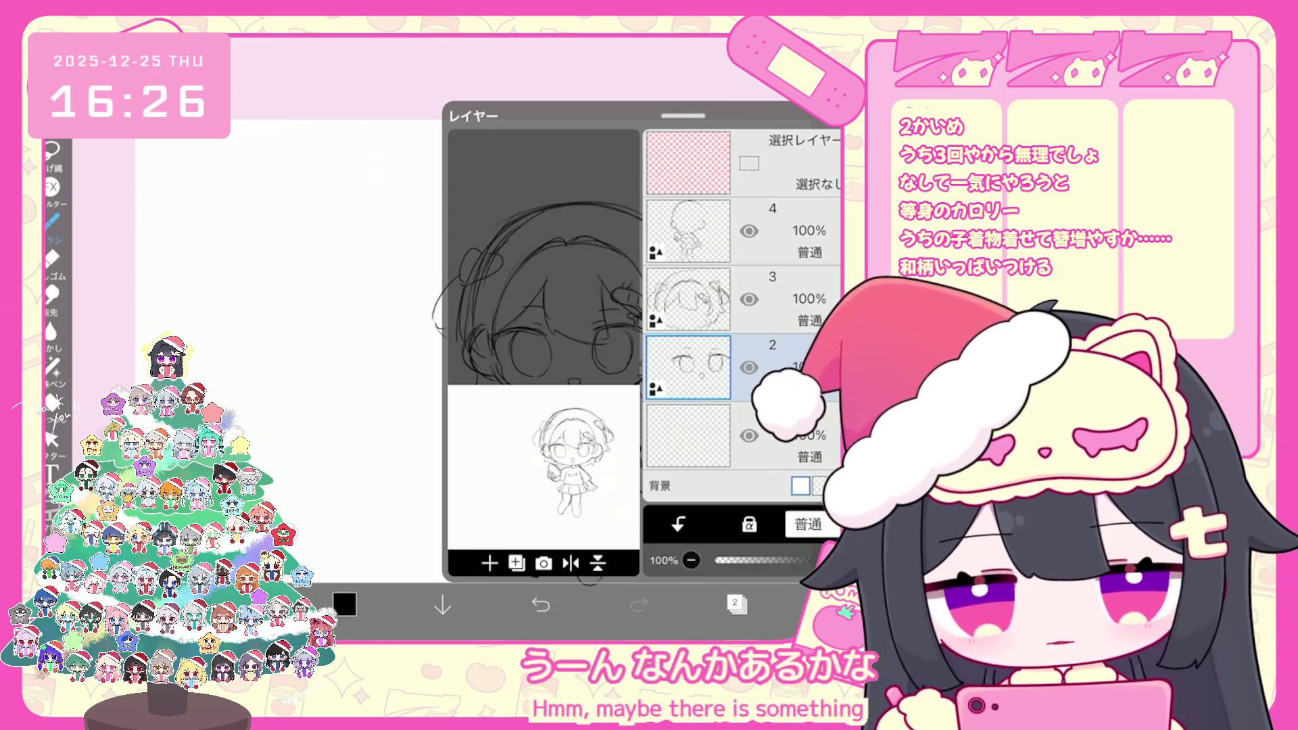
Add a new empty layer above the sketch layers
{"action": "left_click", "coordinate": [489, 562]}
{"action": "left_click", "coordinate": [527, 527]}
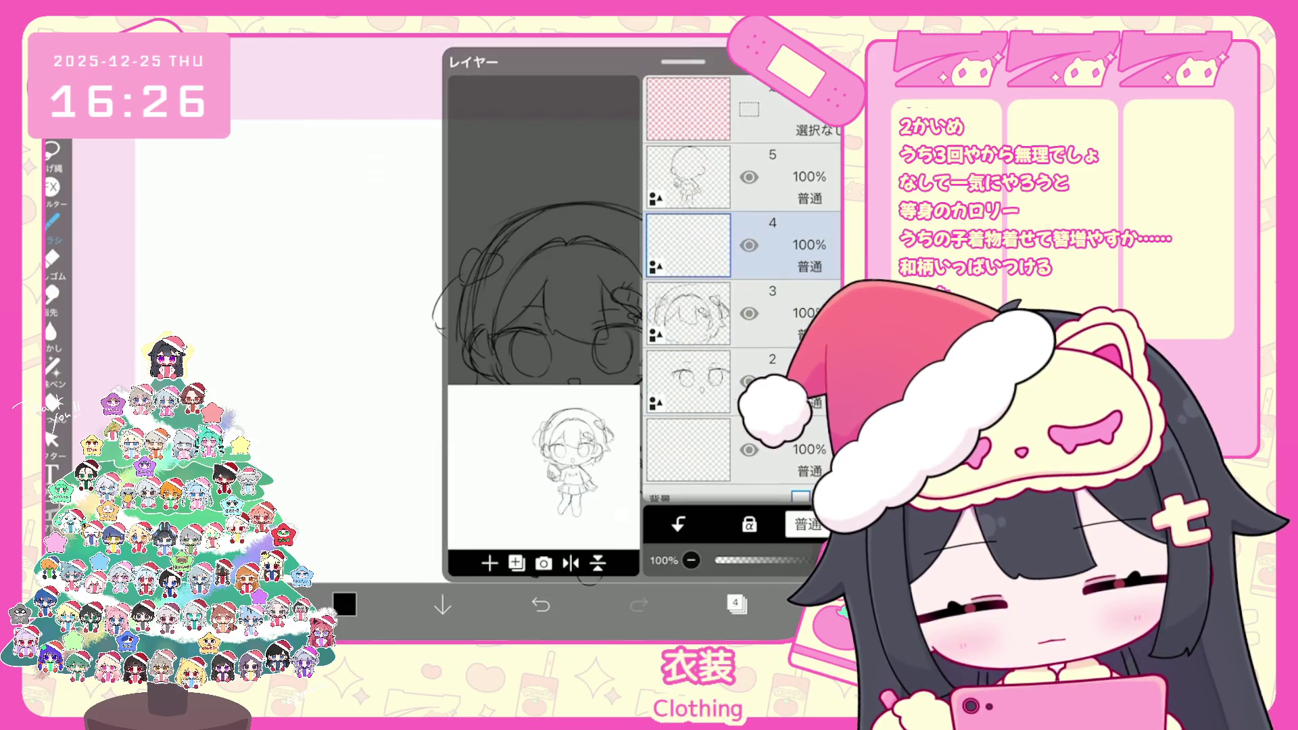
{"action": "left_click", "coordinate": [737, 603]}
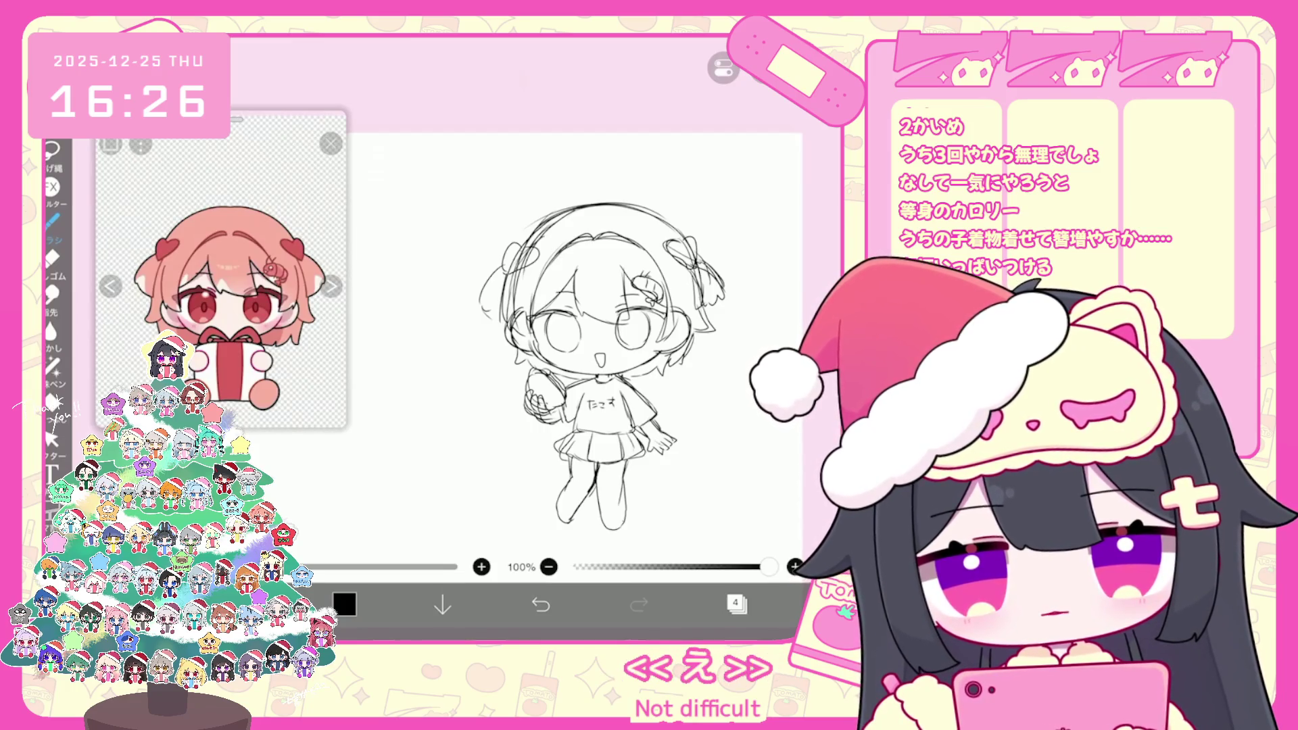
{"action": "scroll", "coordinate": [574, 337], "scroll_direction": "up", "scroll_amount": 3}
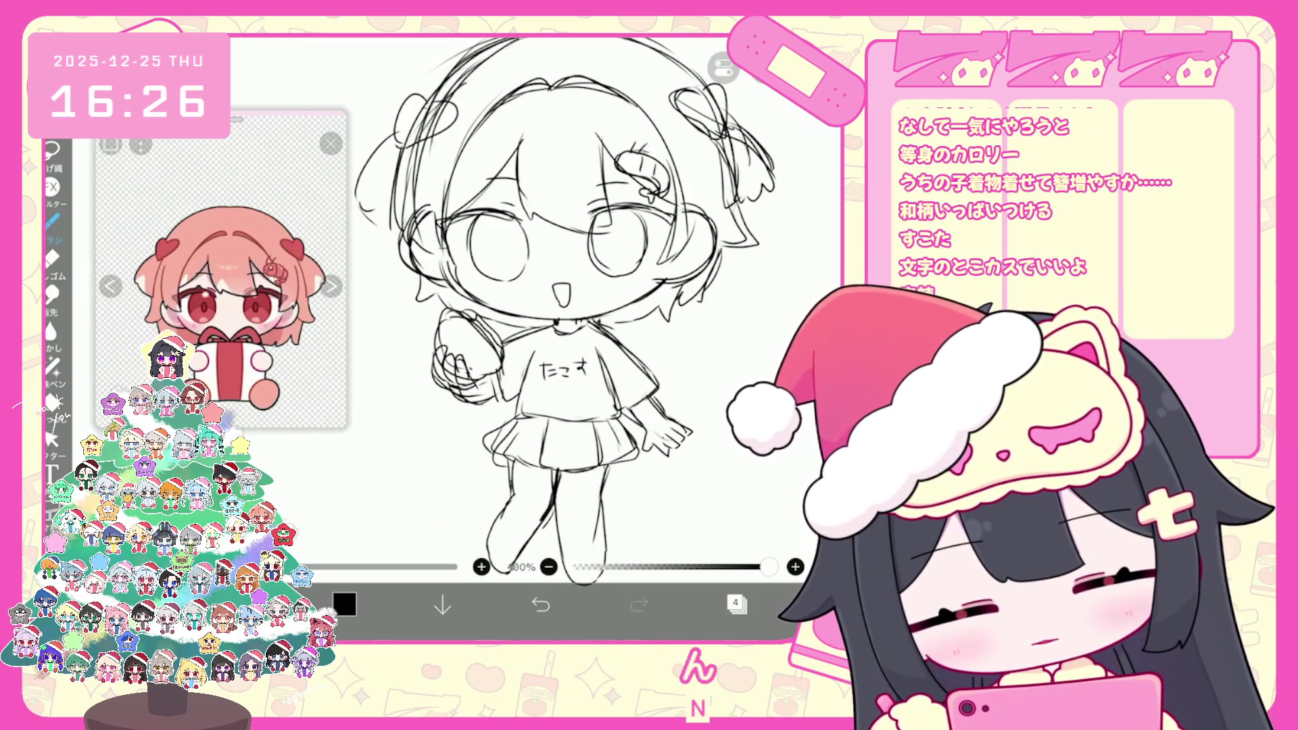
{"action": "left_click", "coordinate": [737, 603]}
{"action": "left_click", "coordinate": [737, 603]}
{"action": "scroll", "coordinate": [574, 338], "scroll_direction": "down", "scroll_amount": 3}
Group layers 4, 3 and 2 into a new folder, then start moving and enlarging the sketch
{"action": "left_click", "coordinate": [737, 603]}
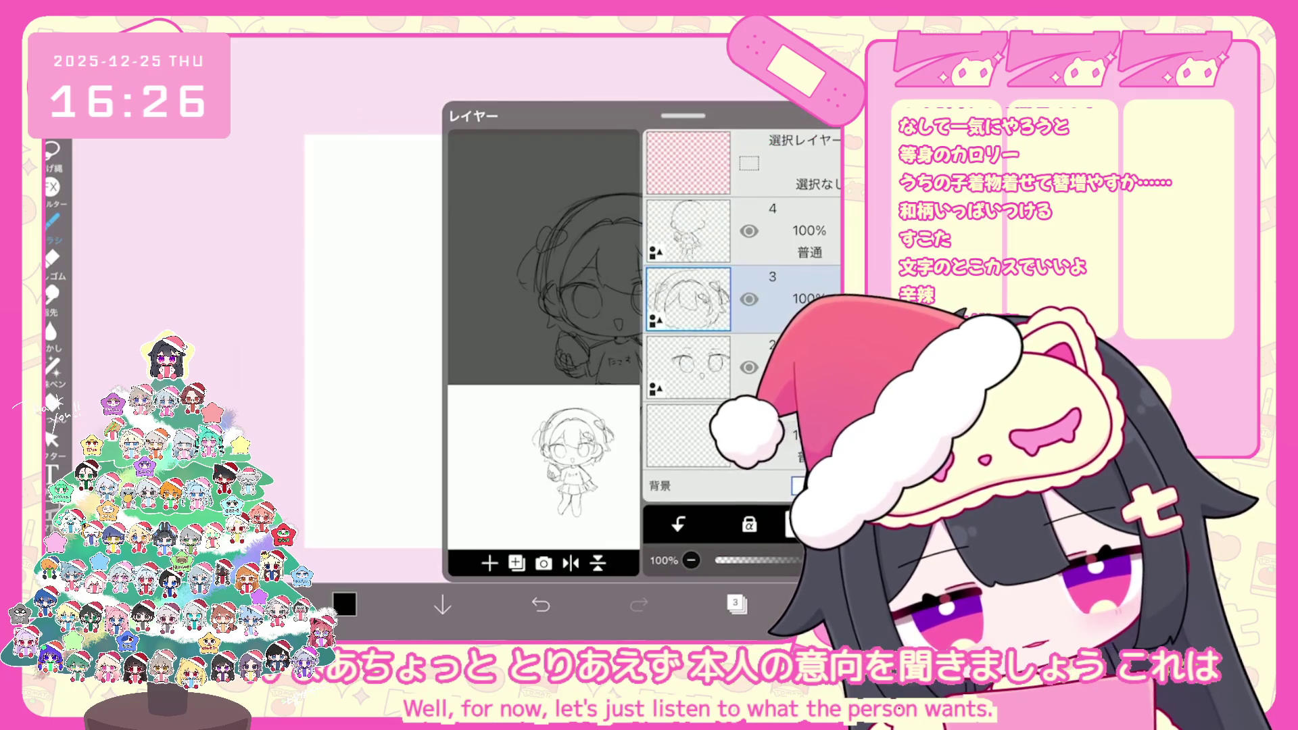
{"action": "left_click", "coordinate": [517, 562]}
{"action": "left_click", "coordinate": [486, 411]}
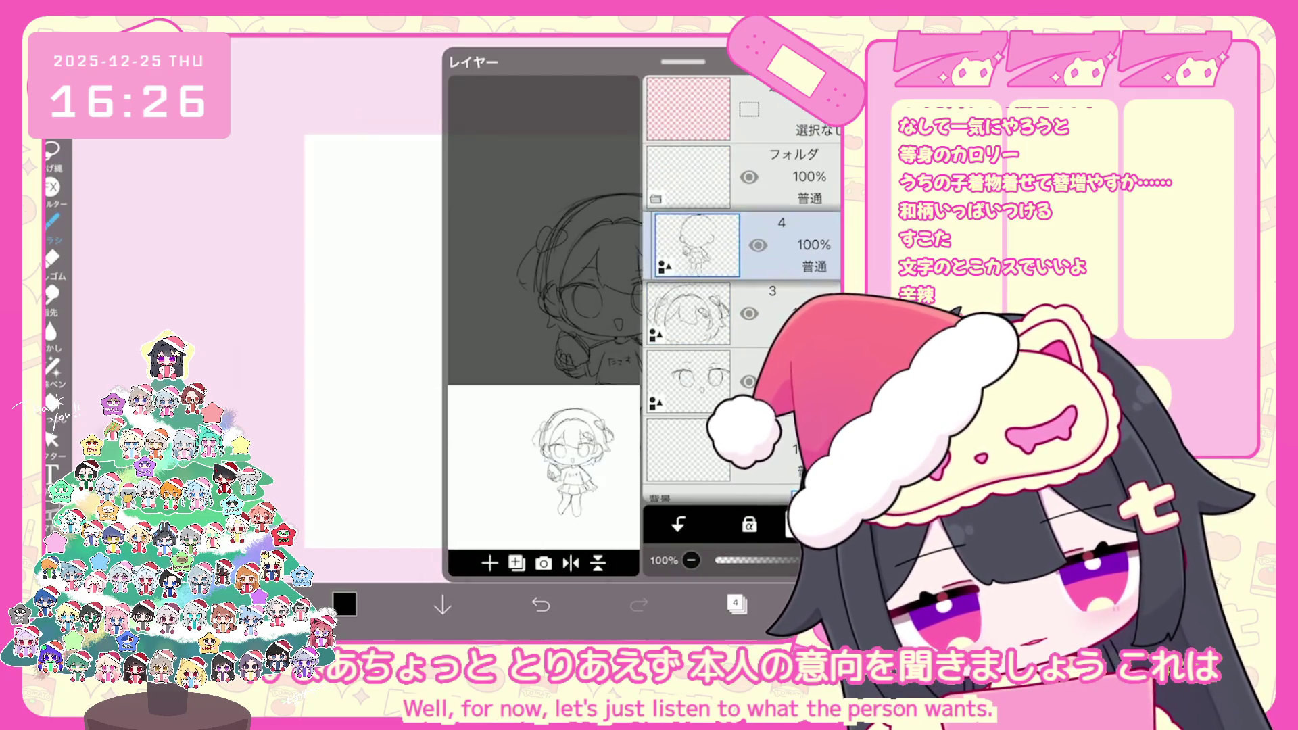
{"action": "left_click", "coordinate": [696, 375]}
{"action": "left_click", "coordinate": [689, 177]}
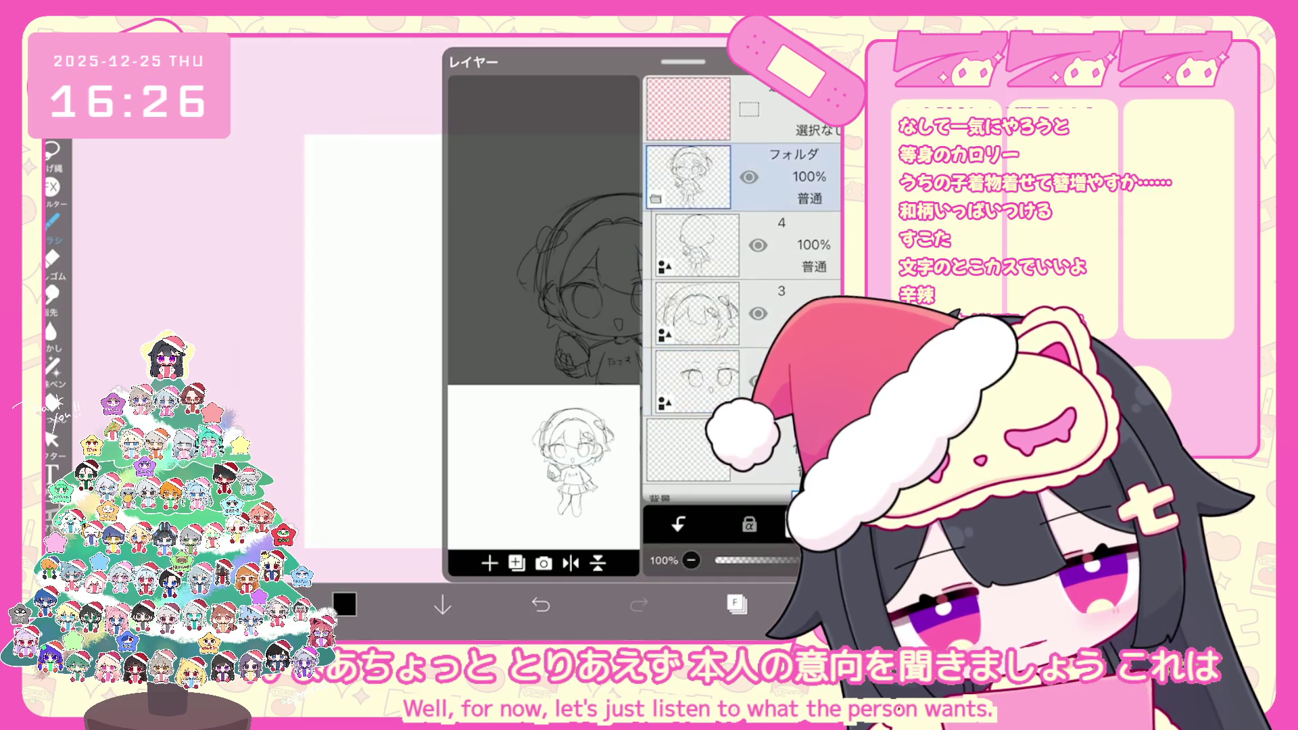
{"action": "left_click_drag", "start_coordinate": [682, 61], "coordinate": [683, 244]}
{"action": "left_click_drag", "start_coordinate": [534, 284], "coordinate": [541, 318]}
{"action": "mouse_move", "coordinate": [538, 303]}
{"action": "left_mouse_down"}
{"action": "mouse_move", "coordinate": [574, 290]}
{"action": "mouse_move", "coordinate": [559, 293]}
{"action": "left_mouse_up"}
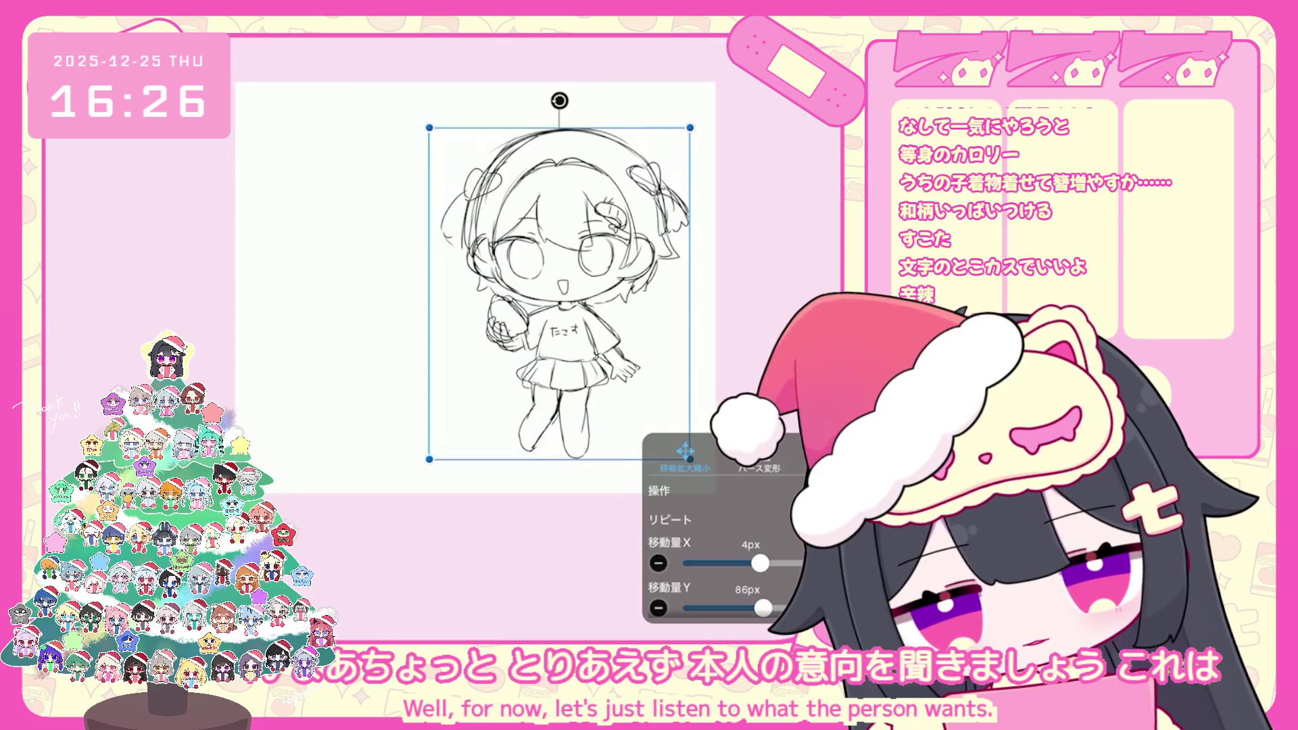
Commit the sketch's new position, shifted down about 86px and enlarged
{"action": "key", "text": "Return"}
{"action": "scroll", "coordinate": [505, 331], "scroll_direction": "down", "scroll_amount": 3}
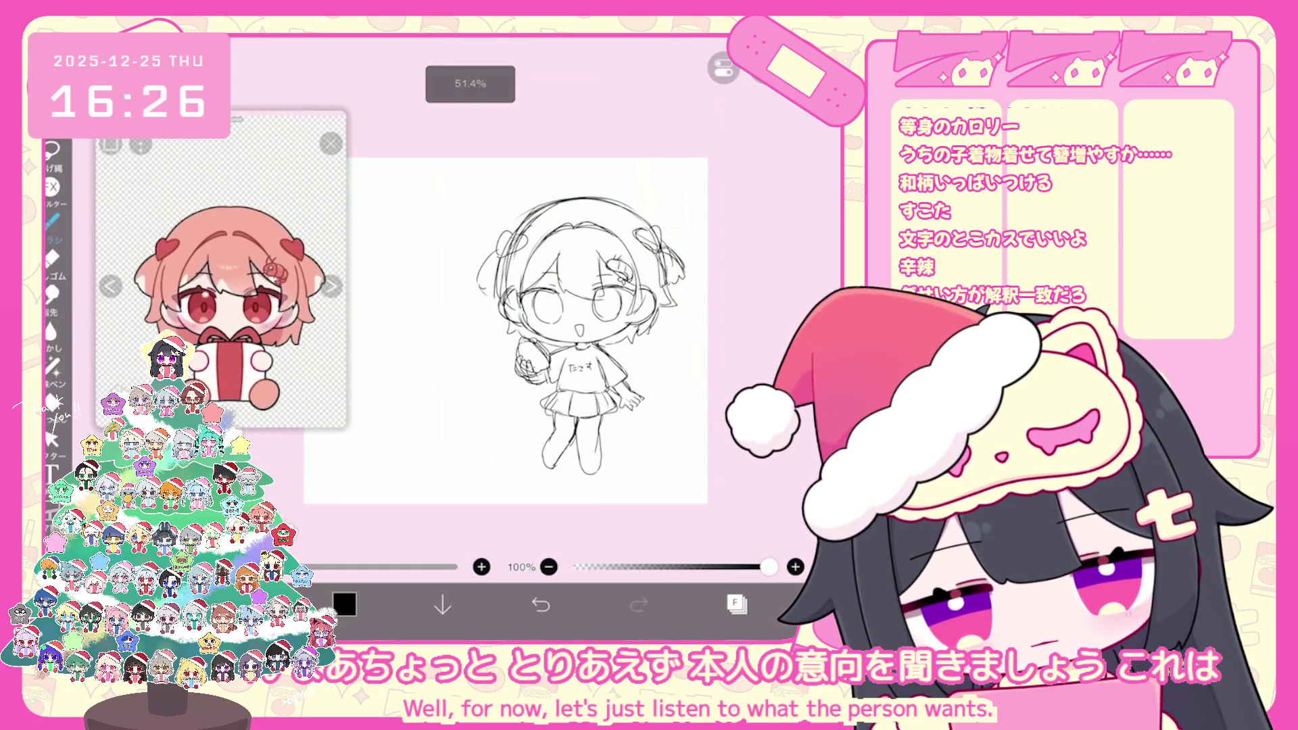
{"action": "left_click", "coordinate": [736, 604]}
{"action": "left_click", "coordinate": [736, 603]}
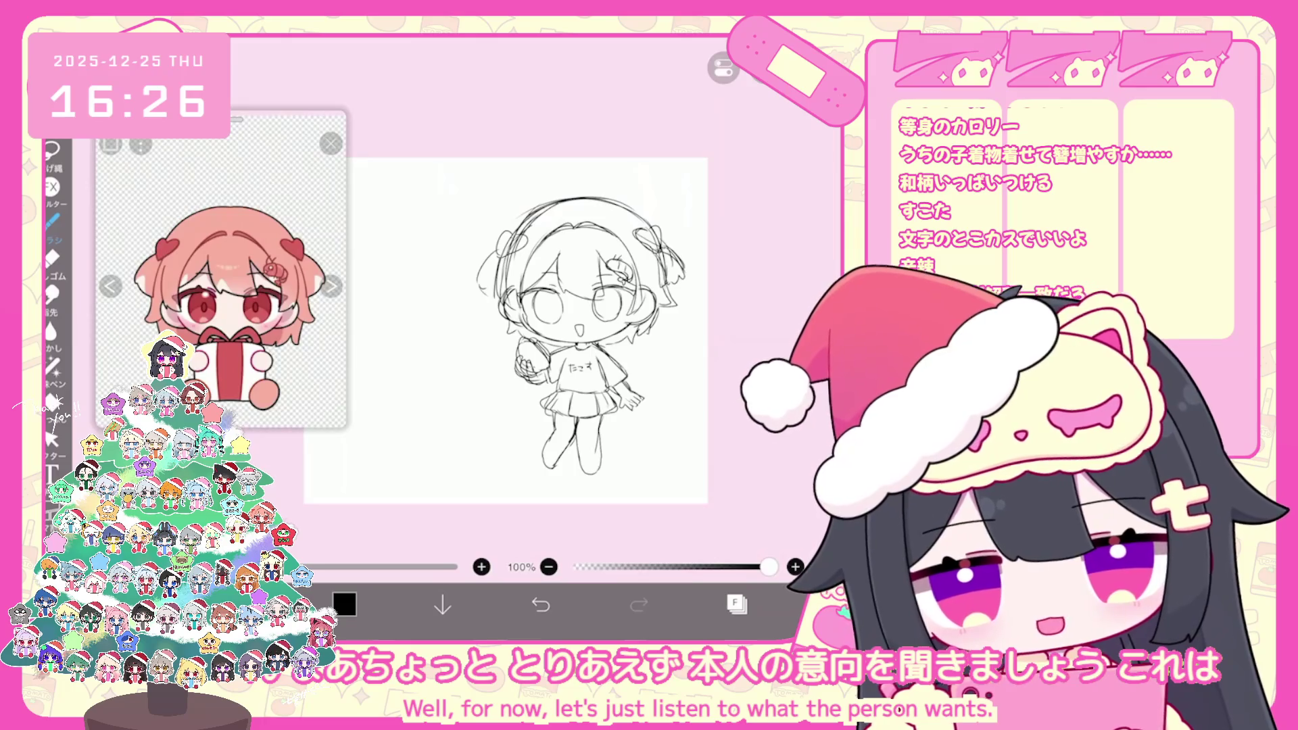
Return to My Gallery's 新規フォルダ26 folder of saved artworks
{"action": "left_click", "coordinate": [784, 604]}
{"action": "left_click", "coordinate": [727, 551]}
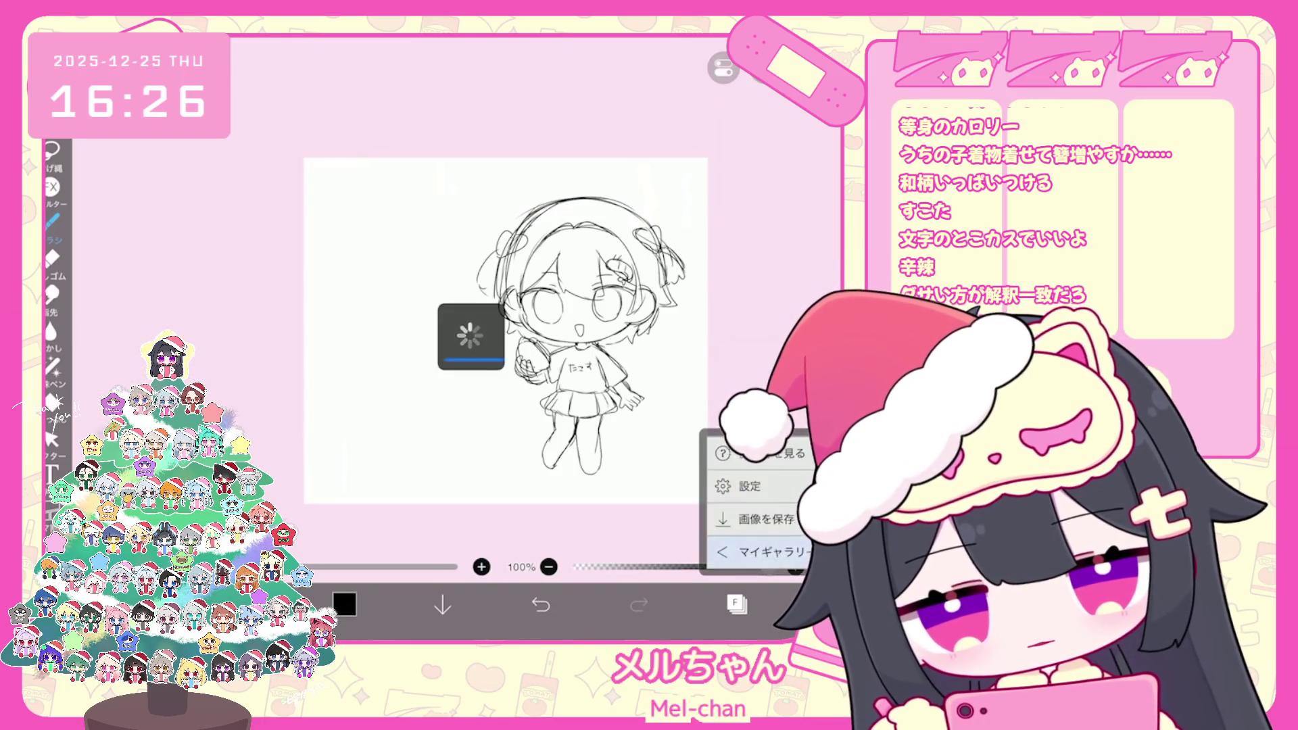
{"action": "left_click_drag", "start_coordinate": [609, 338], "coordinate": [270, 338]}
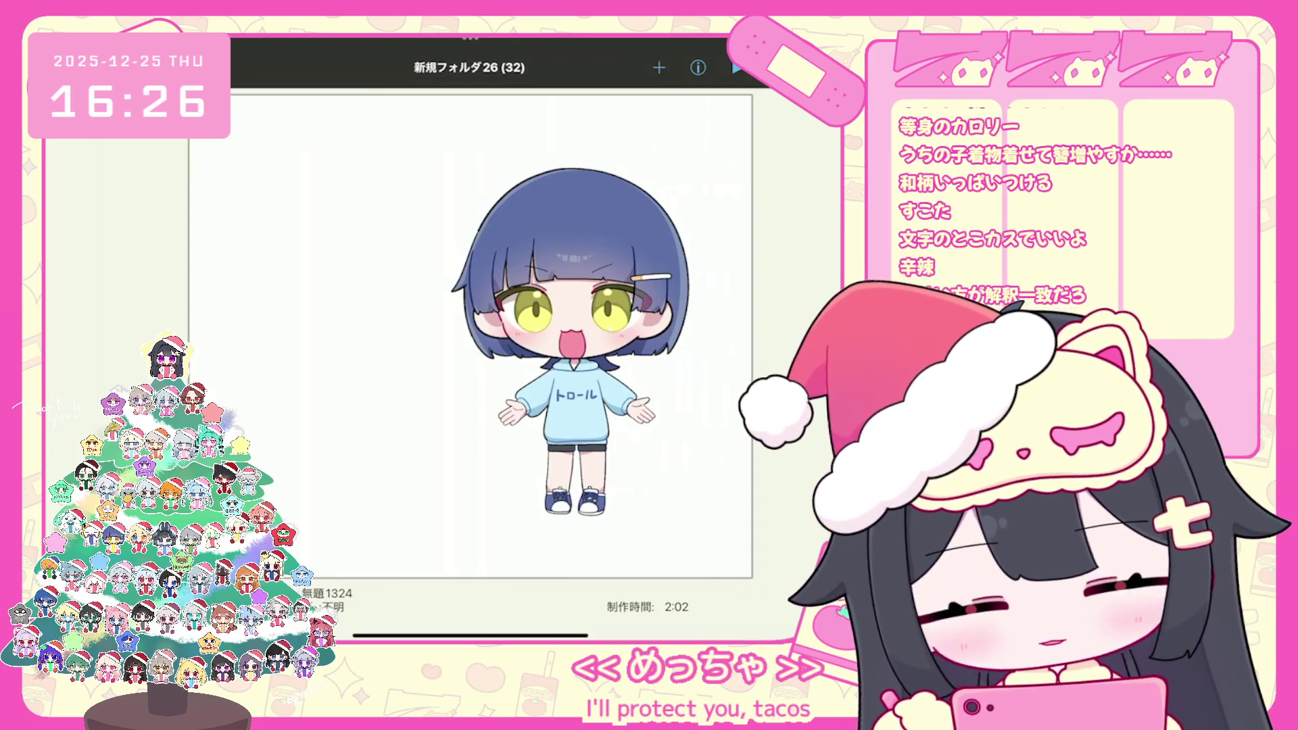
Swipe past 無題1325 to the blank artwork 無題1327 and open it
{"action": "mouse_move", "coordinate": [271, 338]}
{"action": "left_mouse_down"}
{"action": "mouse_move", "coordinate": [608, 337]}
{"action": "mouse_move", "coordinate": [270, 338]}
{"action": "left_mouse_up"}
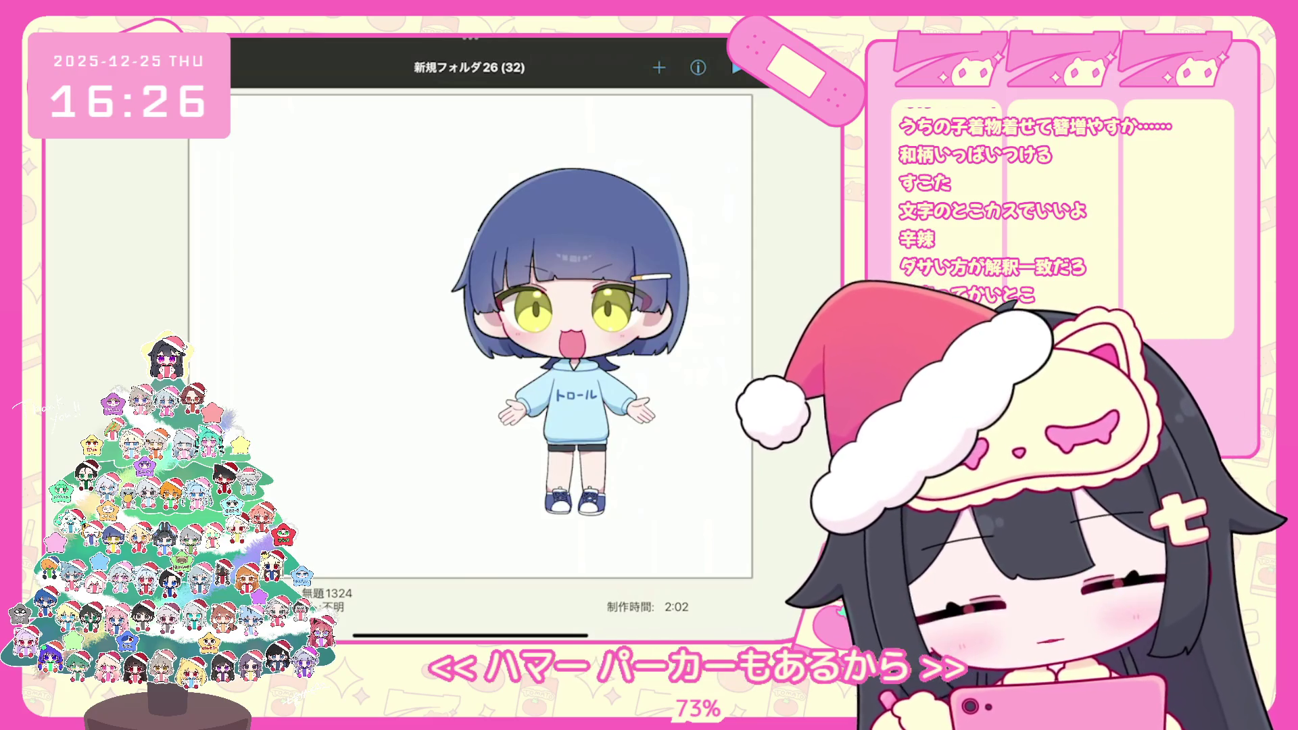
{"action": "left_click_drag", "start_coordinate": [271, 338], "coordinate": [608, 337]}
{"action": "left_click_drag", "start_coordinate": [271, 338], "coordinate": [608, 338]}
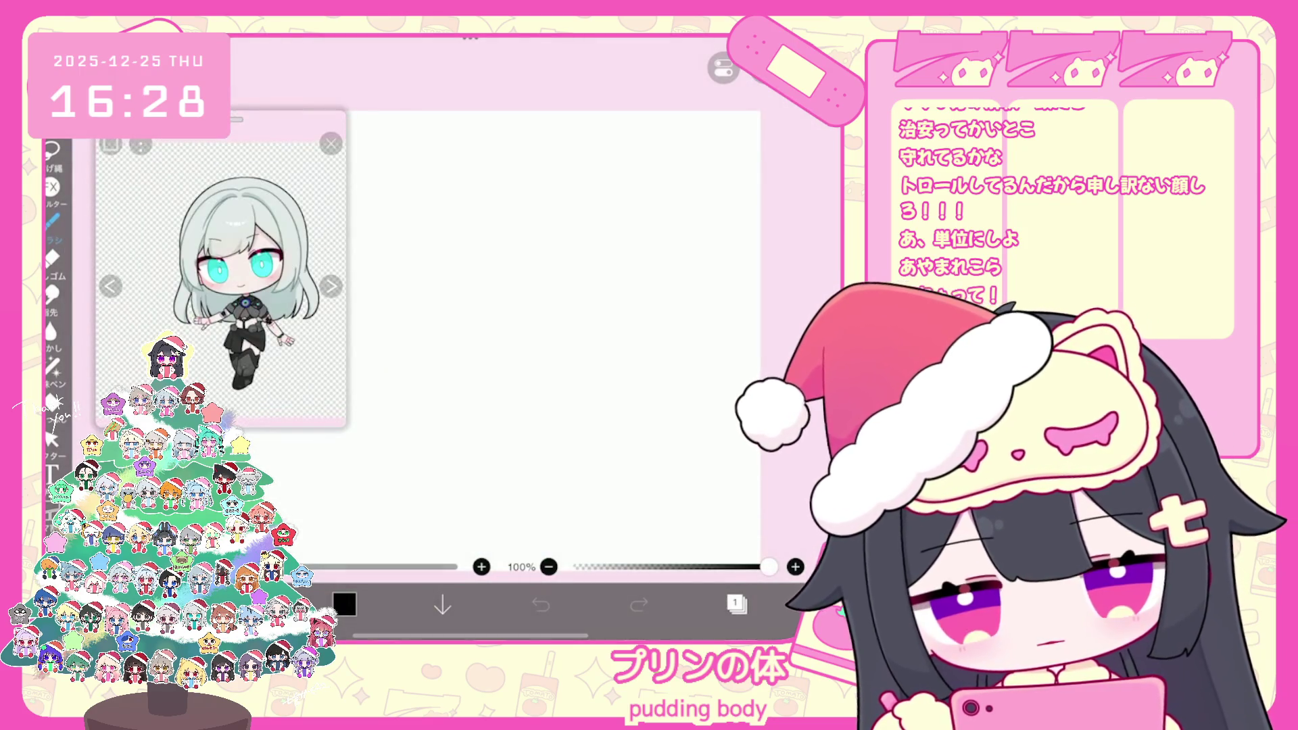
Draw the first curve of the round chibi head near the canvas centre
{"action": "left_click_drag", "start_coordinate": [528, 296], "coordinate": [556, 334]}
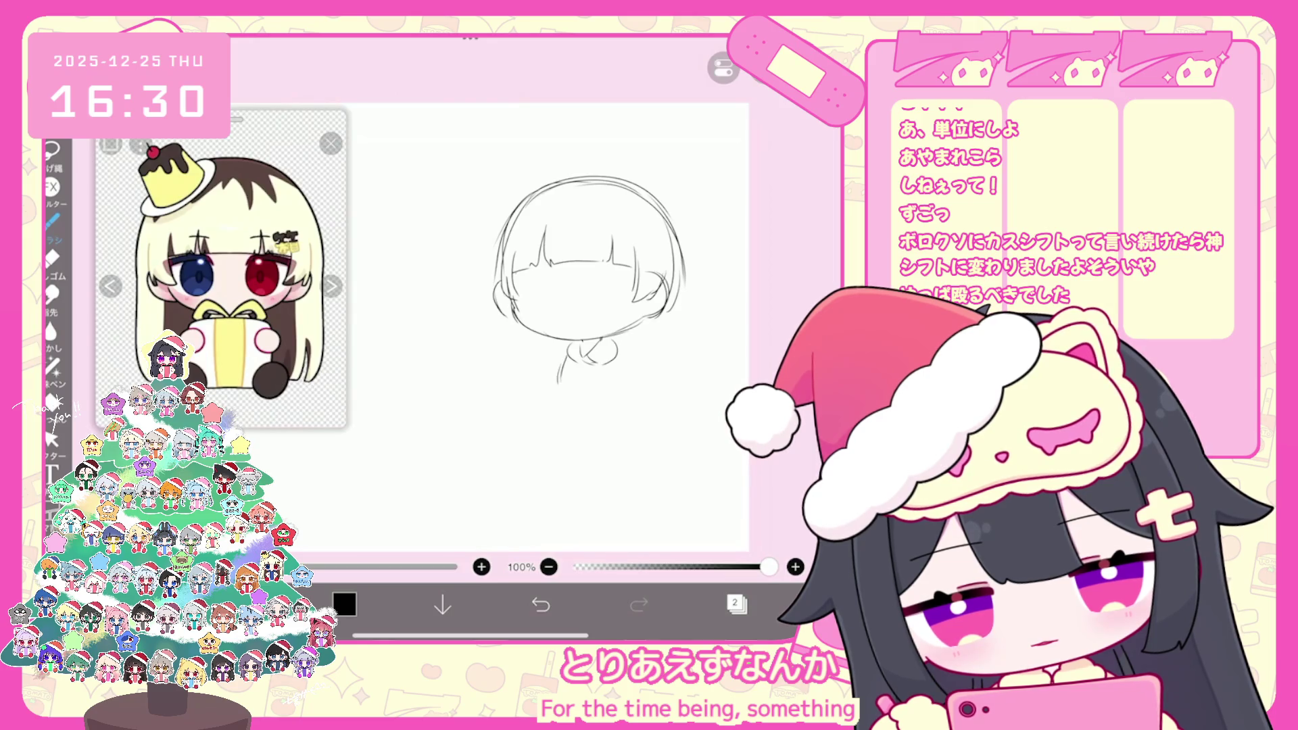
Extend the tray line leftward under the pudding, undoing three faint stray strokes
{"action": "mouse_move", "coordinate": [491, 350]}
{"action": "left_mouse_down"}
{"action": "mouse_move", "coordinate": [491, 330]}
{"action": "mouse_move", "coordinate": [521, 346]}
{"action": "left_mouse_up"}
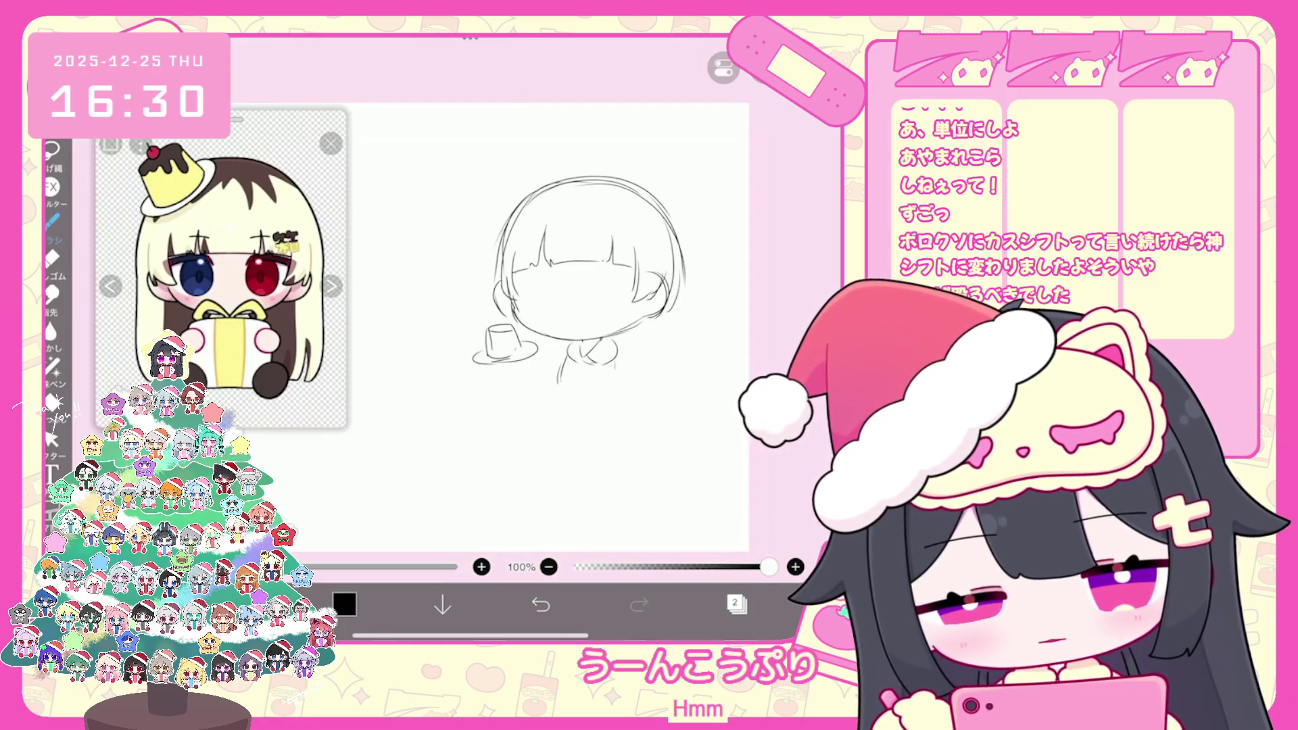
{"action": "mouse_move", "coordinate": [483, 351]}
{"action": "left_mouse_down"}
{"action": "mouse_move", "coordinate": [448, 373]}
{"action": "mouse_move", "coordinate": [533, 365]}
{"action": "mouse_move", "coordinate": [513, 375]}
{"action": "left_mouse_up"}
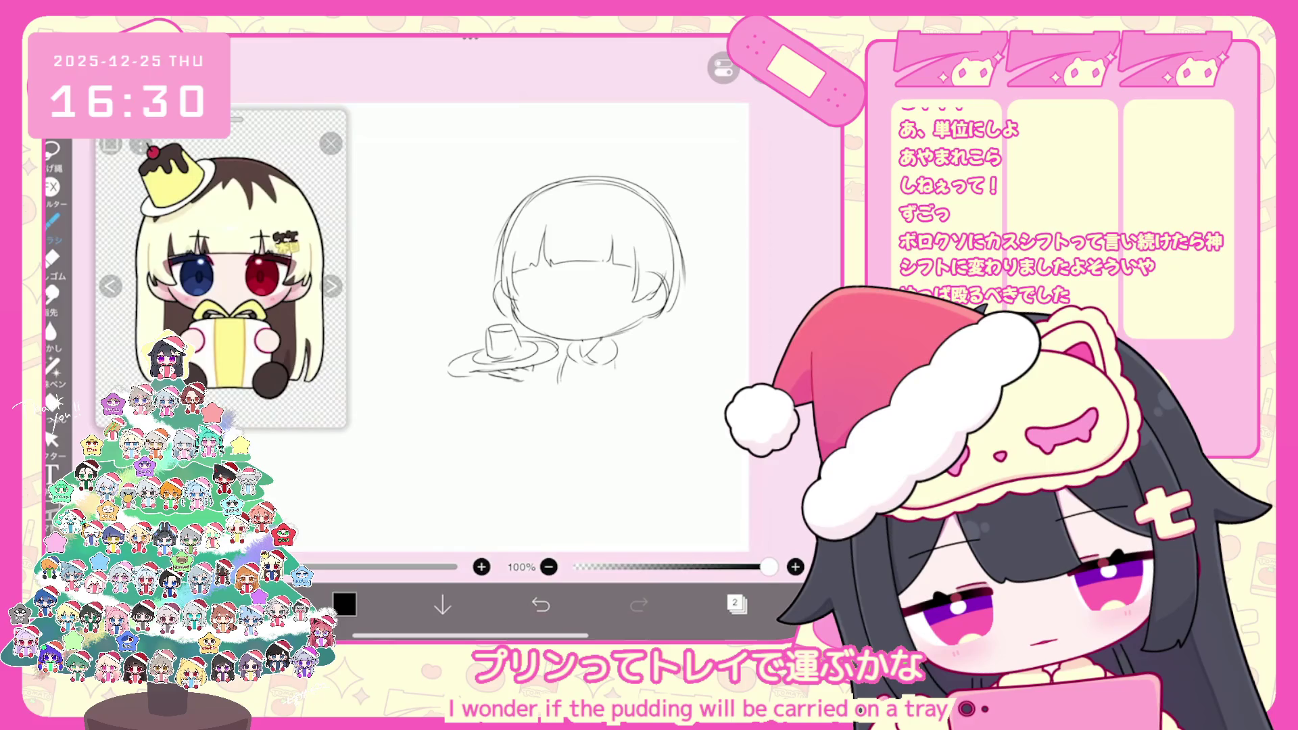
{"action": "key", "text": "ctrl+z"}
{"action": "key", "text": "ctrl+z"}
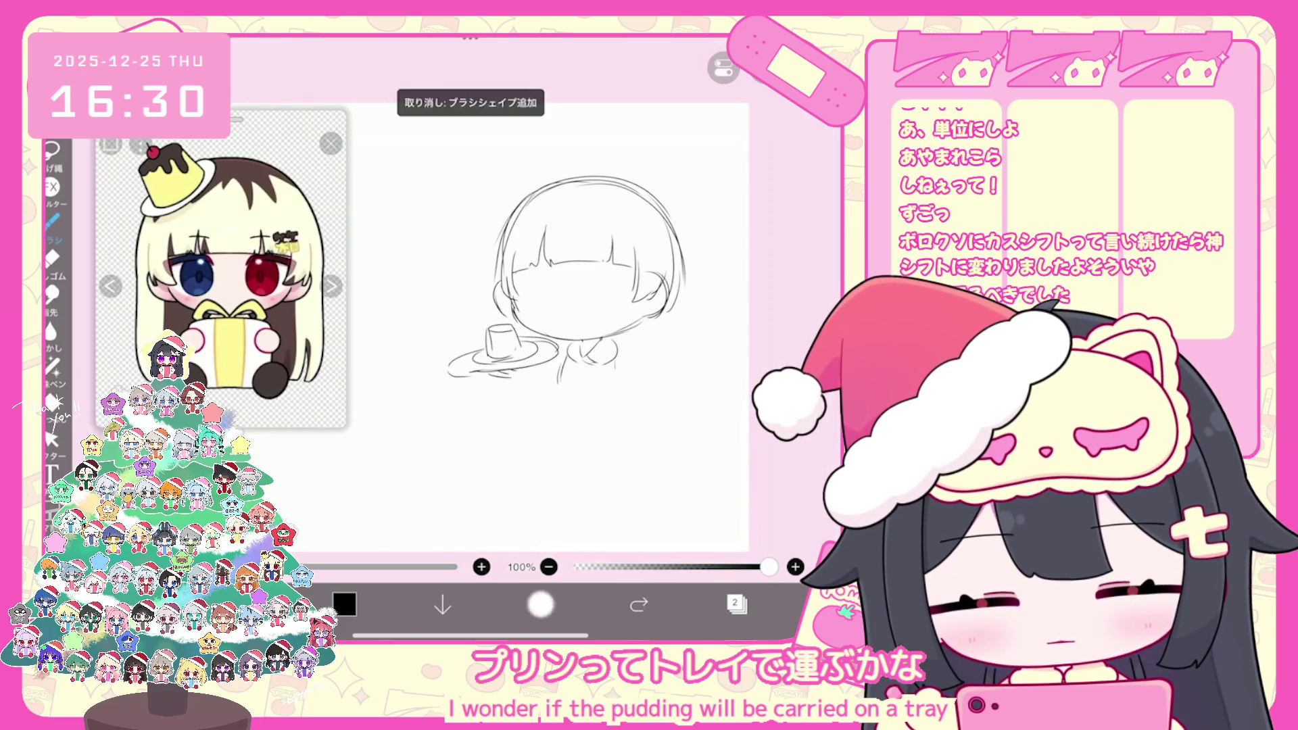
{"action": "key", "text": "ctrl+z"}
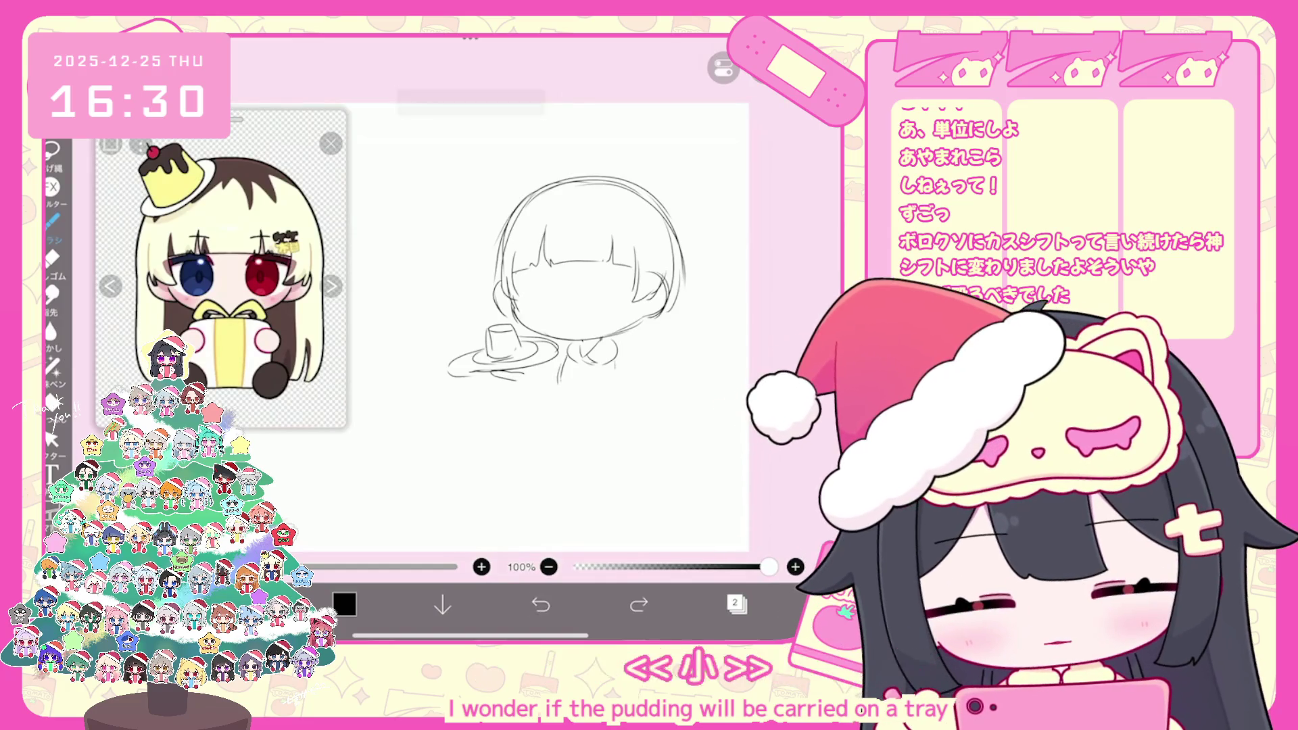
{"action": "key", "text": "ctrl+z"}
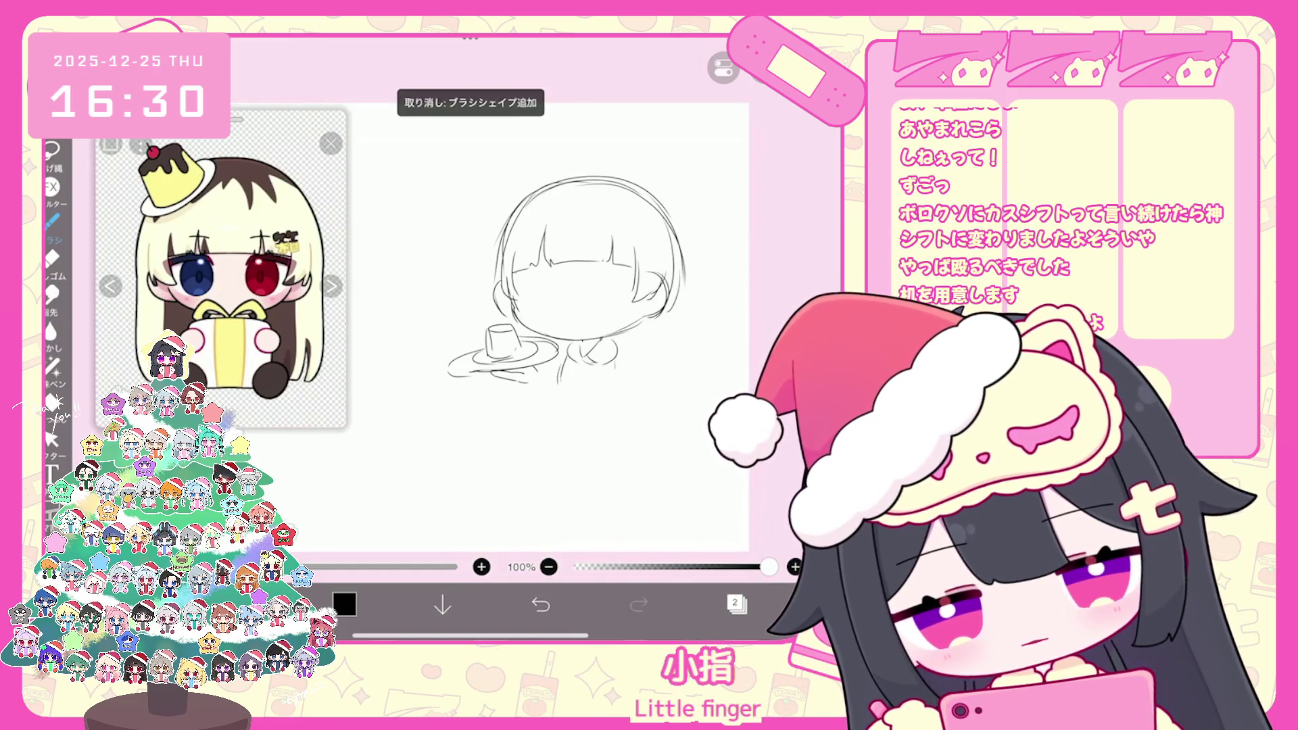
{"action": "left_click_drag", "start_coordinate": [588, 284], "coordinate": [608, 294]}
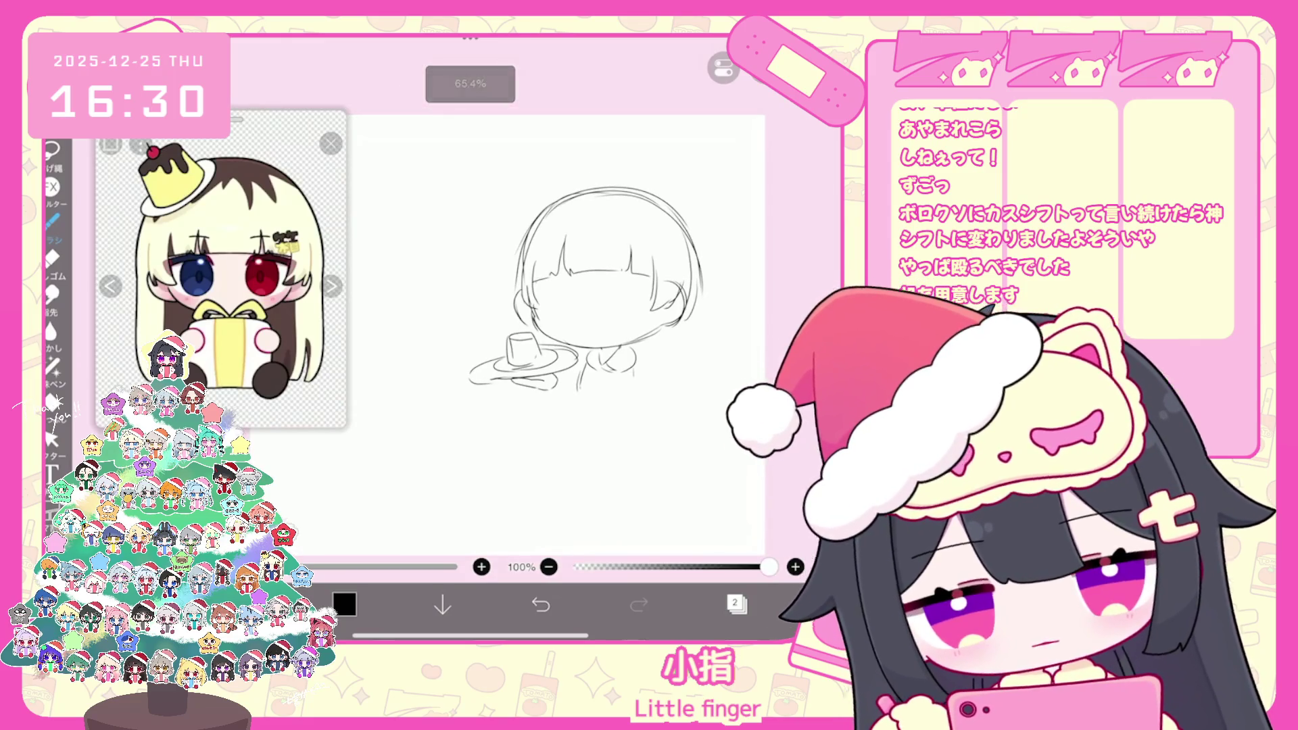
Select the pudding tray and shift it to the left
{"action": "left_click", "coordinate": [51, 439]}
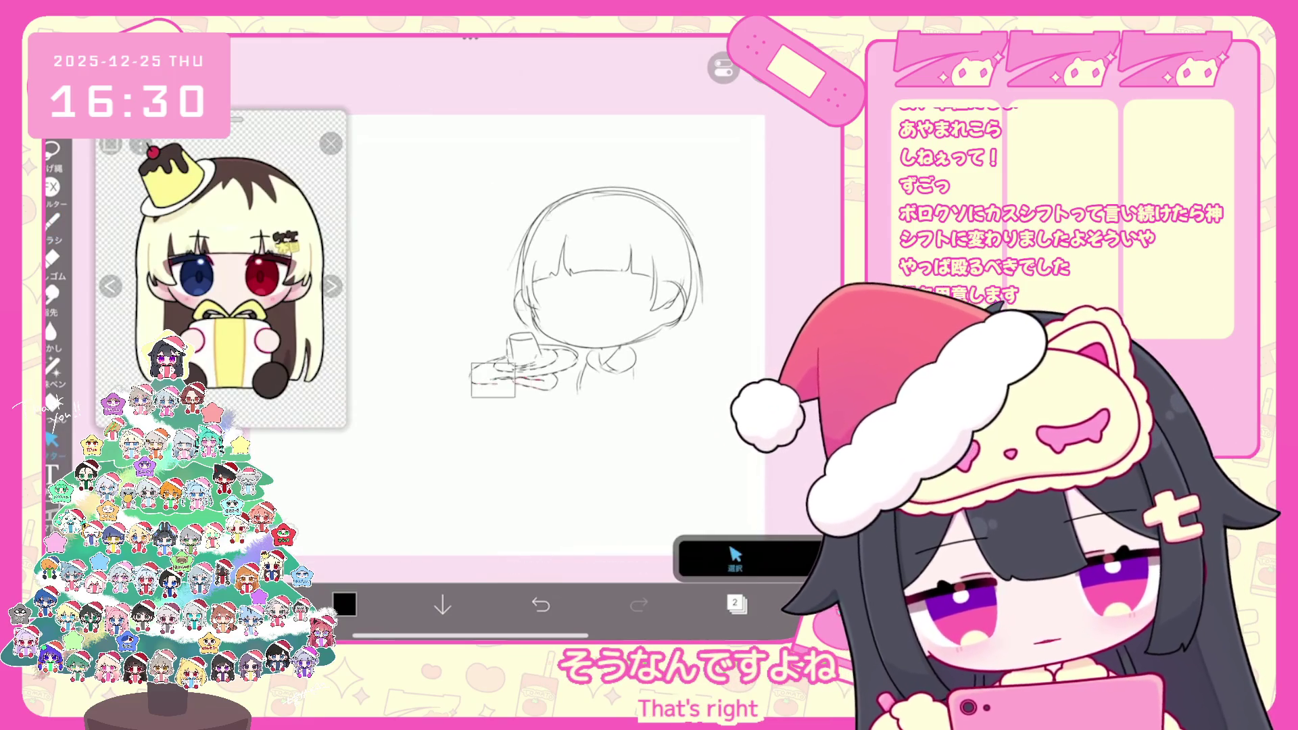
{"action": "left_click_drag", "start_coordinate": [471, 348], "coordinate": [566, 399]}
{"action": "left_click_drag", "start_coordinate": [515, 362], "coordinate": [500, 362]}
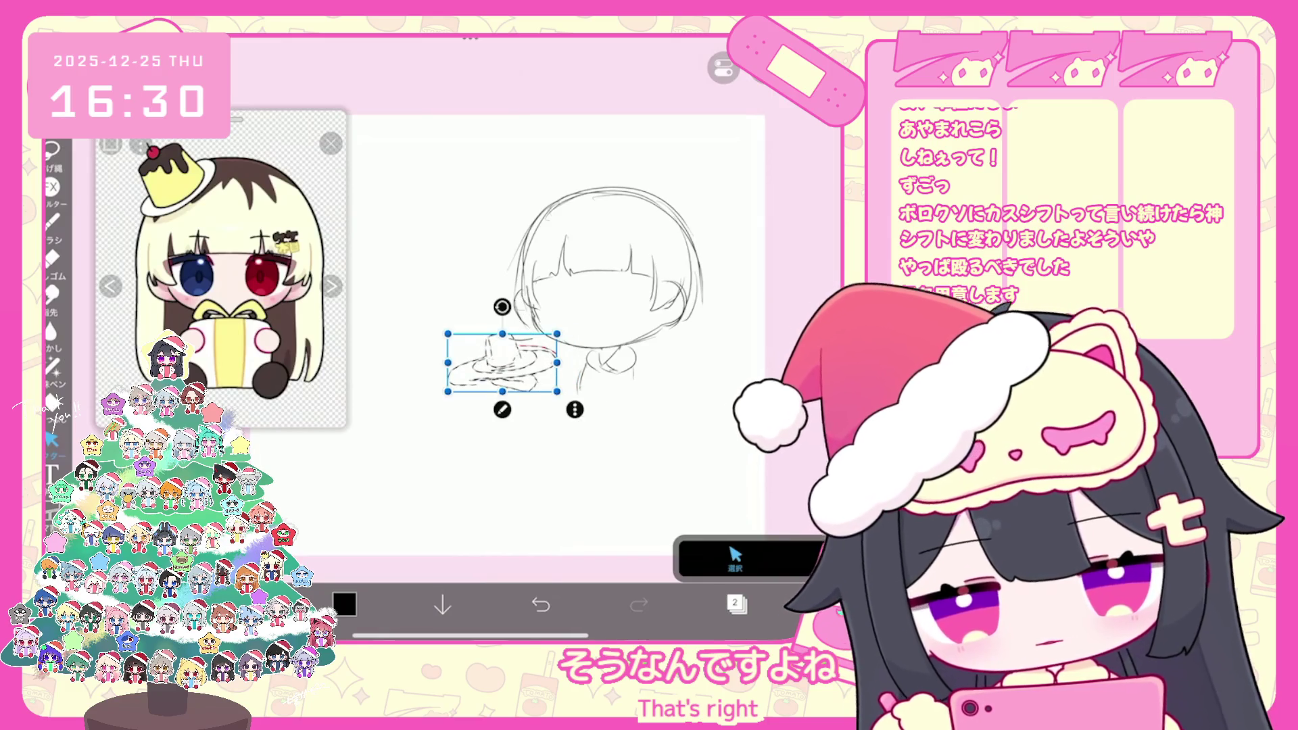
{"action": "left_click", "coordinate": [52, 221]}
Undo four stray strokes near the plate, then move the plate sketch up and left
{"action": "key", "text": "ctrl+z"}
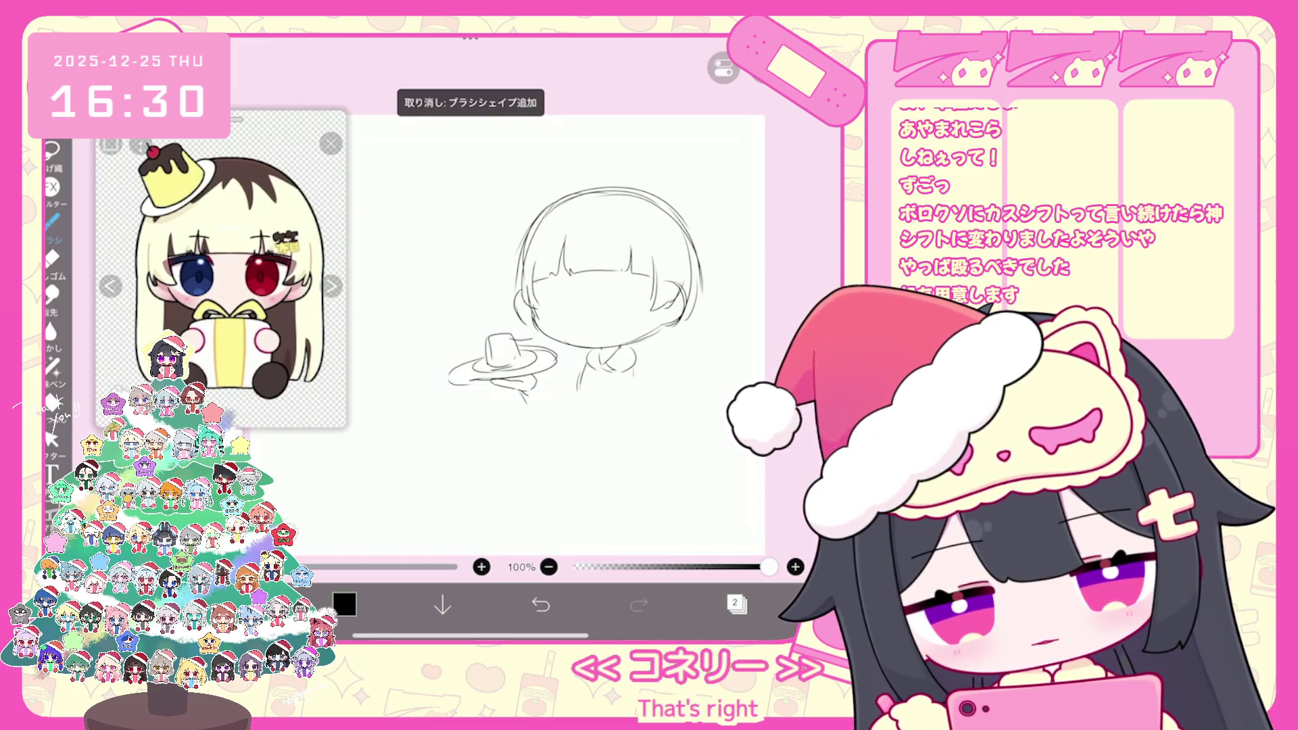
{"action": "key", "text": "ctrl+z"}
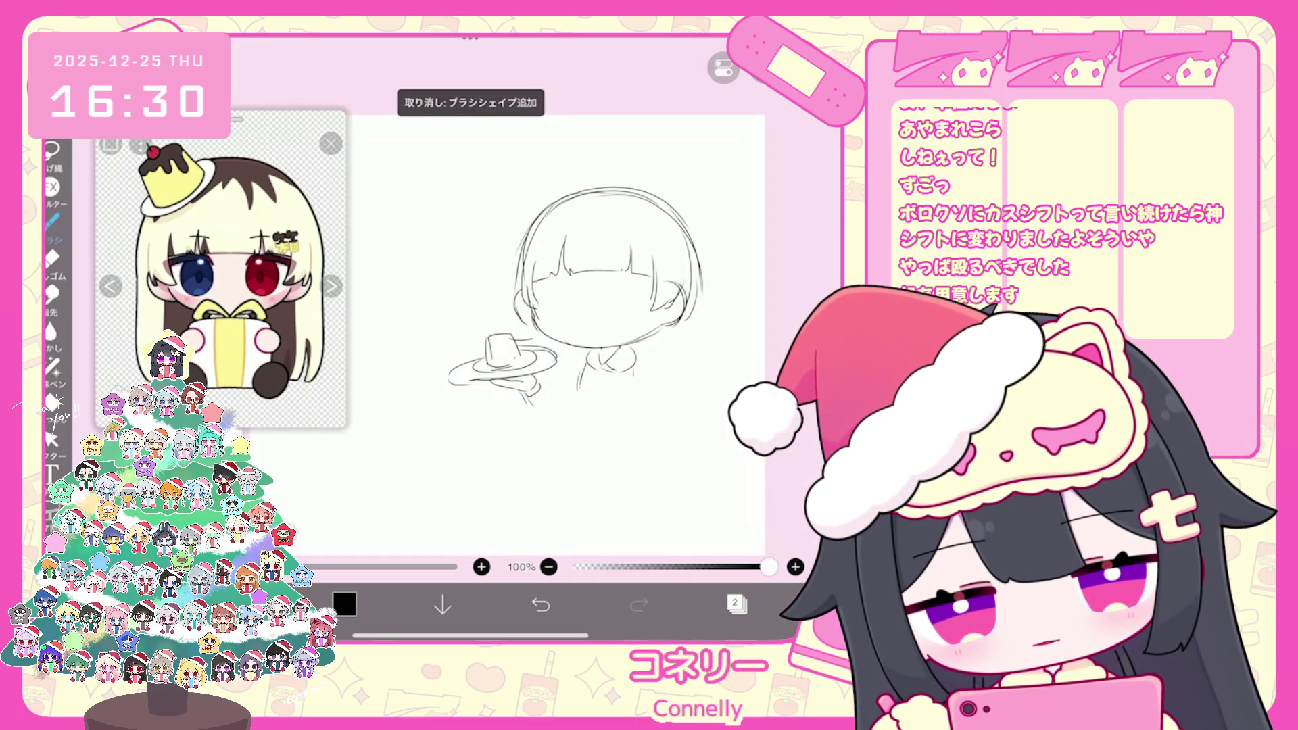
{"action": "key", "text": "ctrl+z"}
{"action": "key", "text": "ctrl+z"}
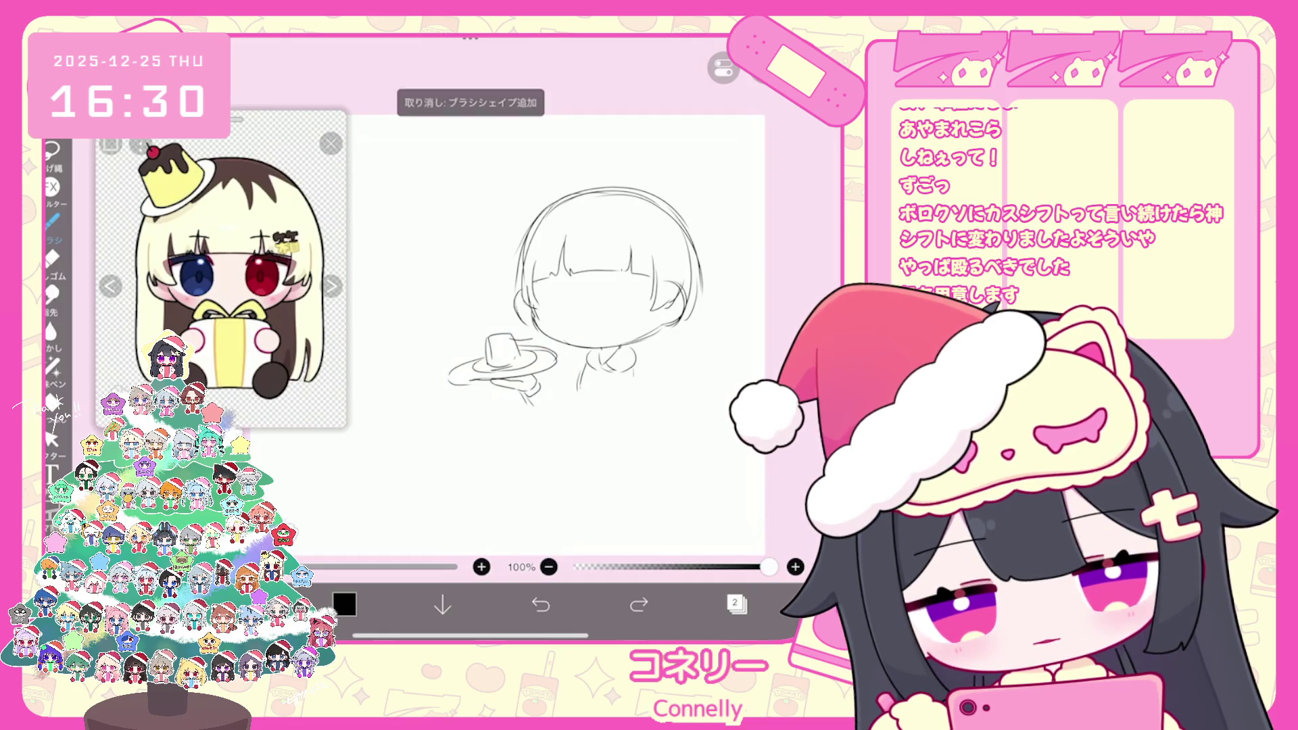
{"action": "key", "text": "ctrl+z"}
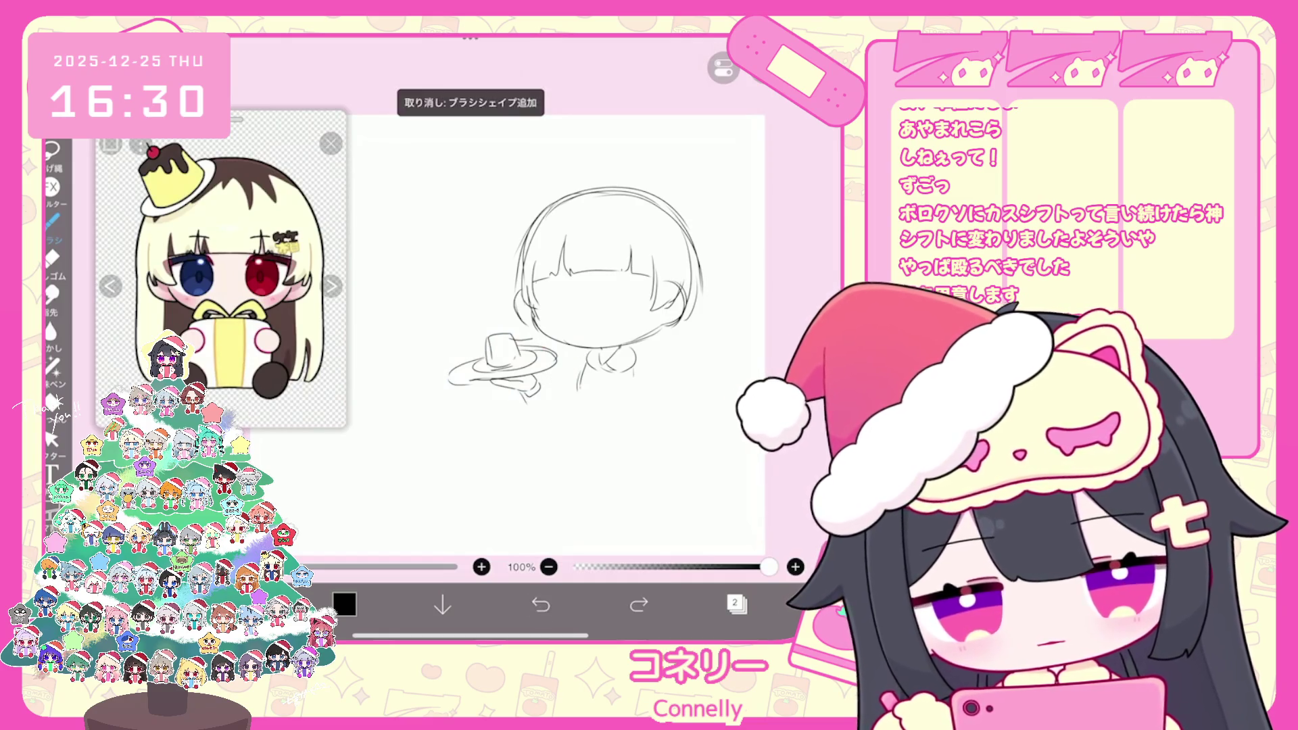
{"action": "left_click", "coordinate": [50, 439]}
{"action": "left_click_drag", "start_coordinate": [440, 342], "coordinate": [558, 409]}
{"action": "left_click_drag", "start_coordinate": [500, 372], "coordinate": [482, 362]}
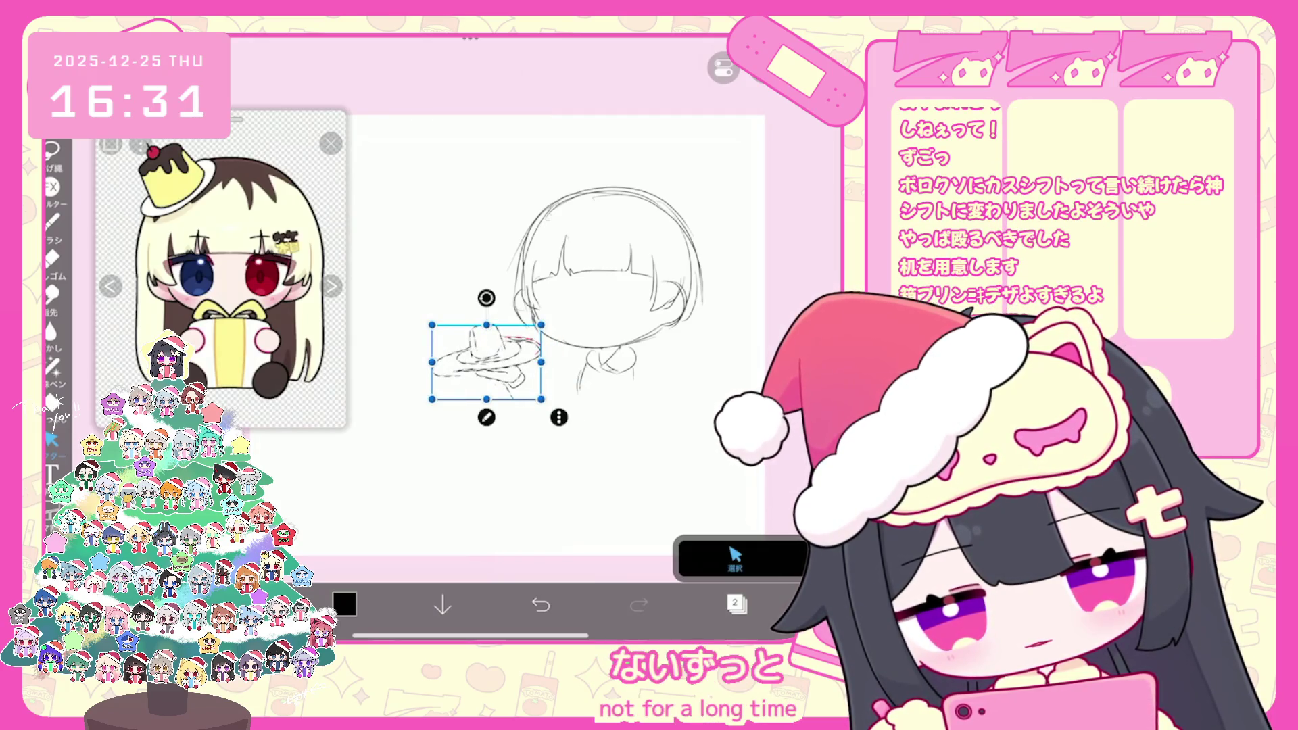
{"action": "left_click", "coordinate": [51, 219]}
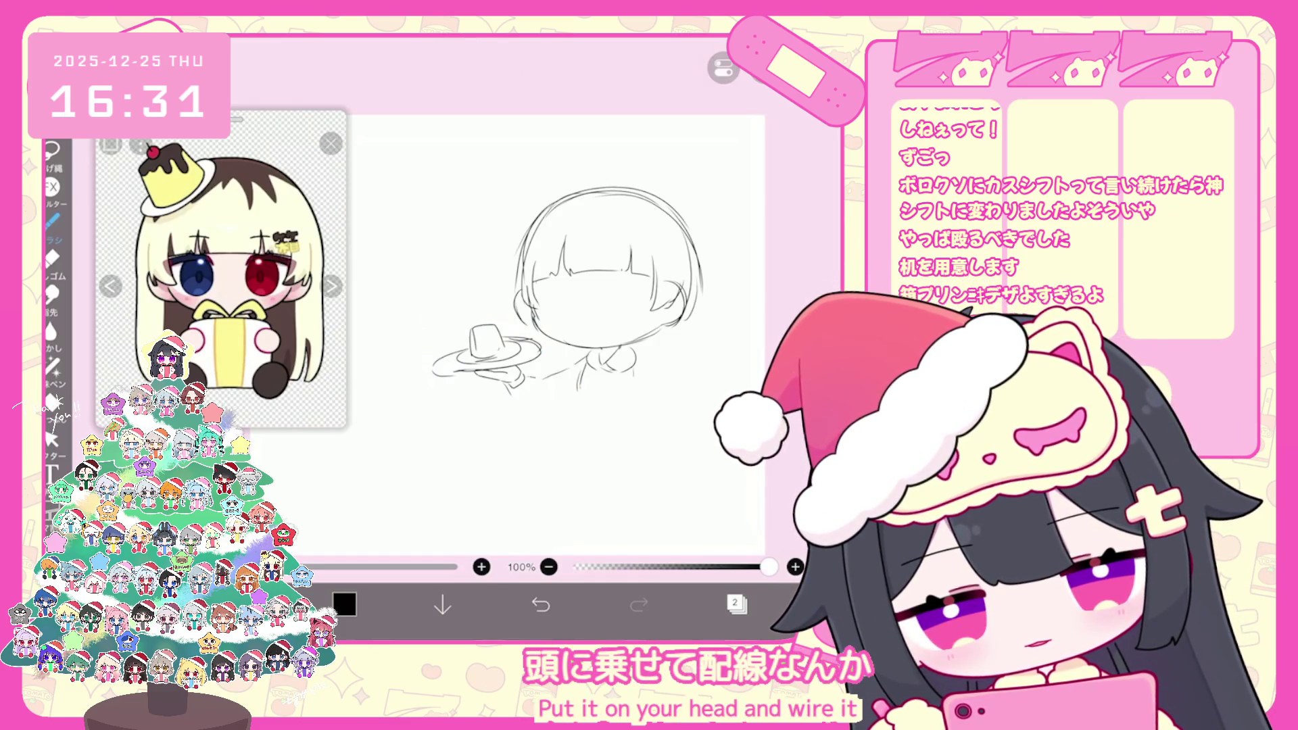
Sketch the right shoulder, sleeve and the arm below the tray, undoing failed strokes
{"action": "left_click_drag", "start_coordinate": [516, 399], "coordinate": [566, 401]}
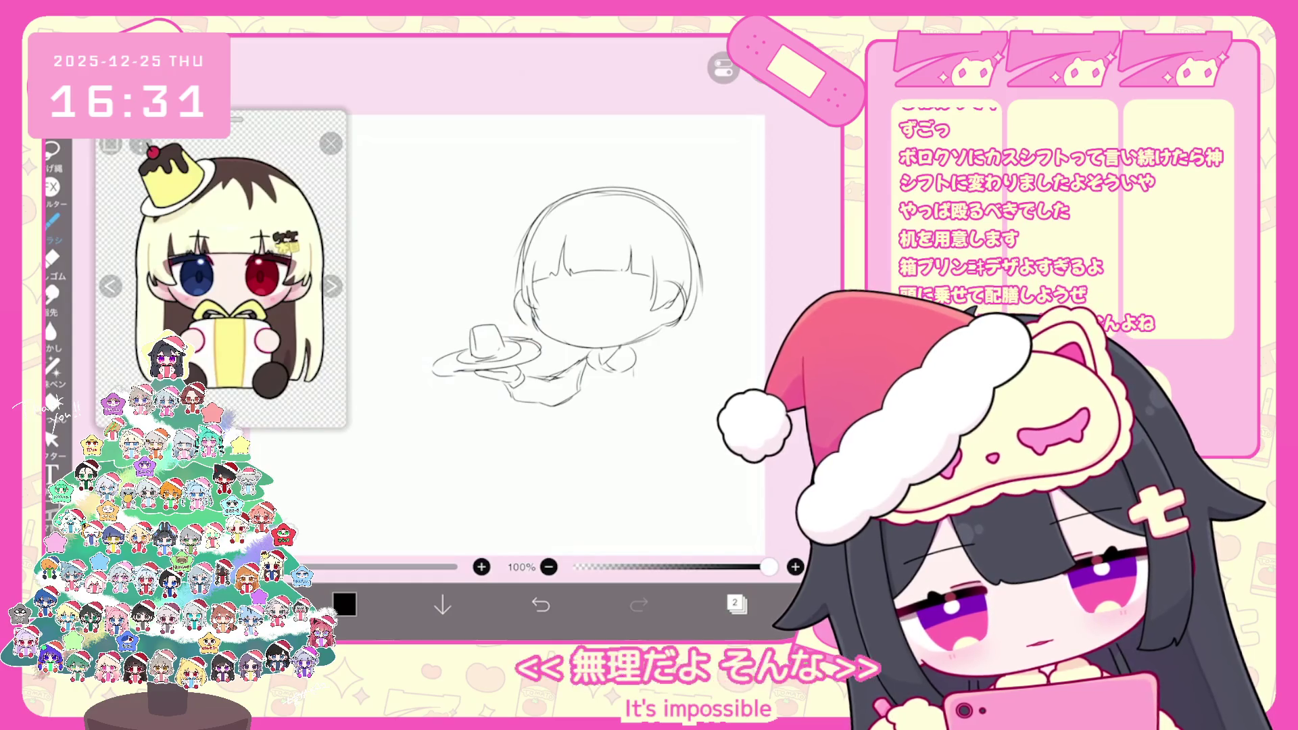
{"action": "scroll", "coordinate": [561, 304], "scroll_direction": "up", "scroll_amount": 1}
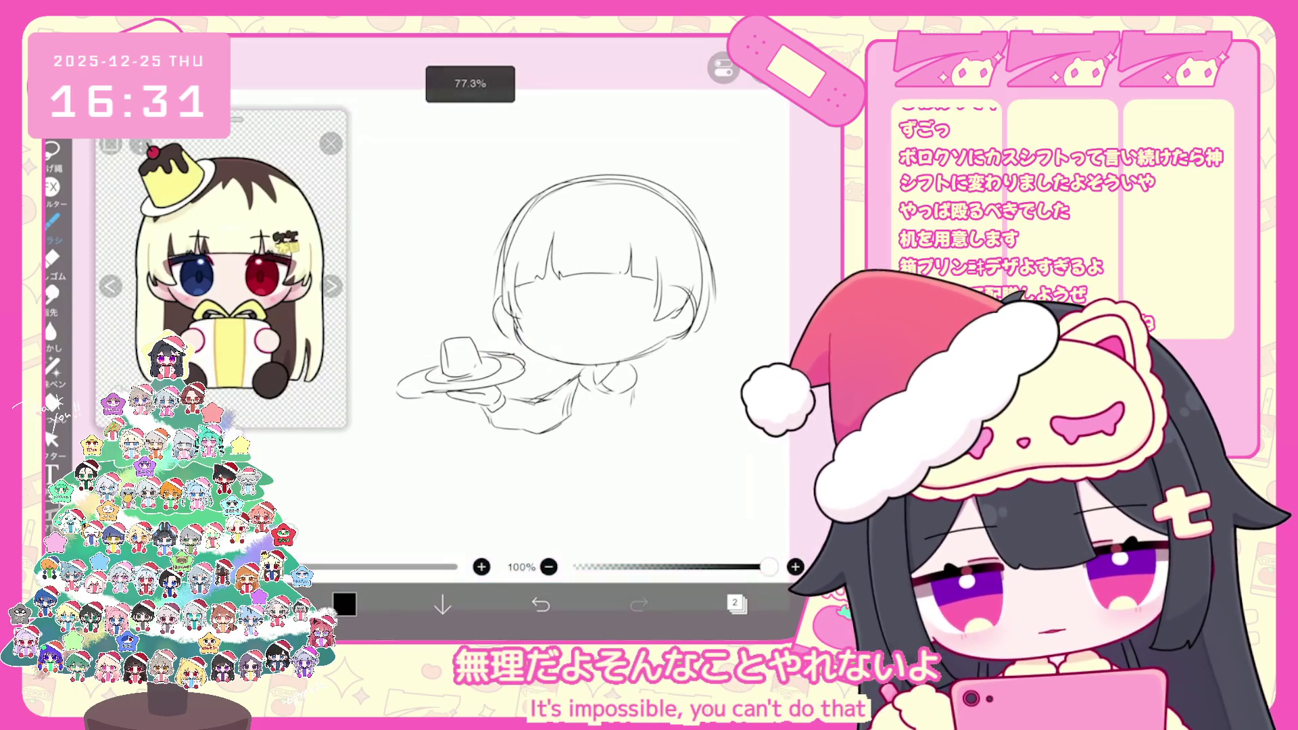
{"action": "left_click_drag", "start_coordinate": [632, 373], "coordinate": [669, 414]}
{"action": "key", "text": "ctrl+z"}
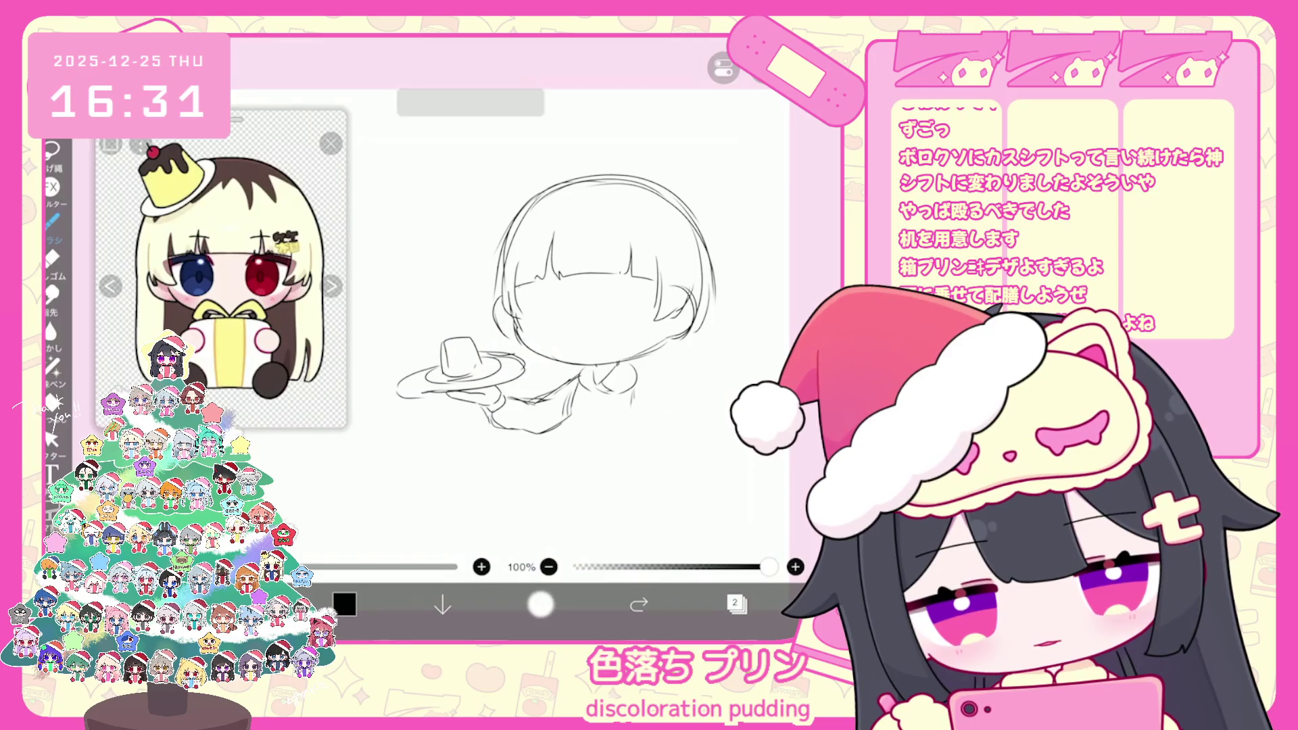
{"action": "left_click_drag", "start_coordinate": [641, 384], "coordinate": [688, 463]}
{"action": "left_click_drag", "start_coordinate": [626, 404], "coordinate": [636, 449]}
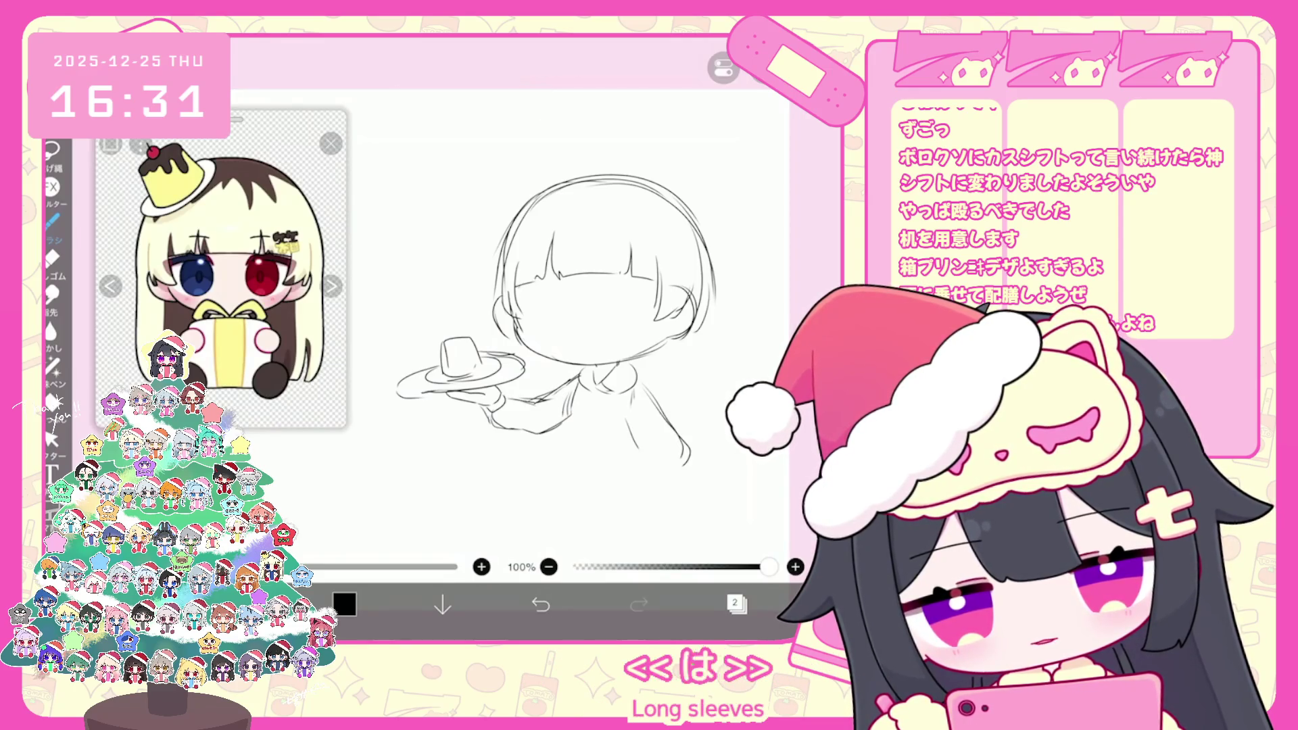
{"action": "scroll", "coordinate": [551, 282], "scroll_direction": "up", "scroll_amount": 2}
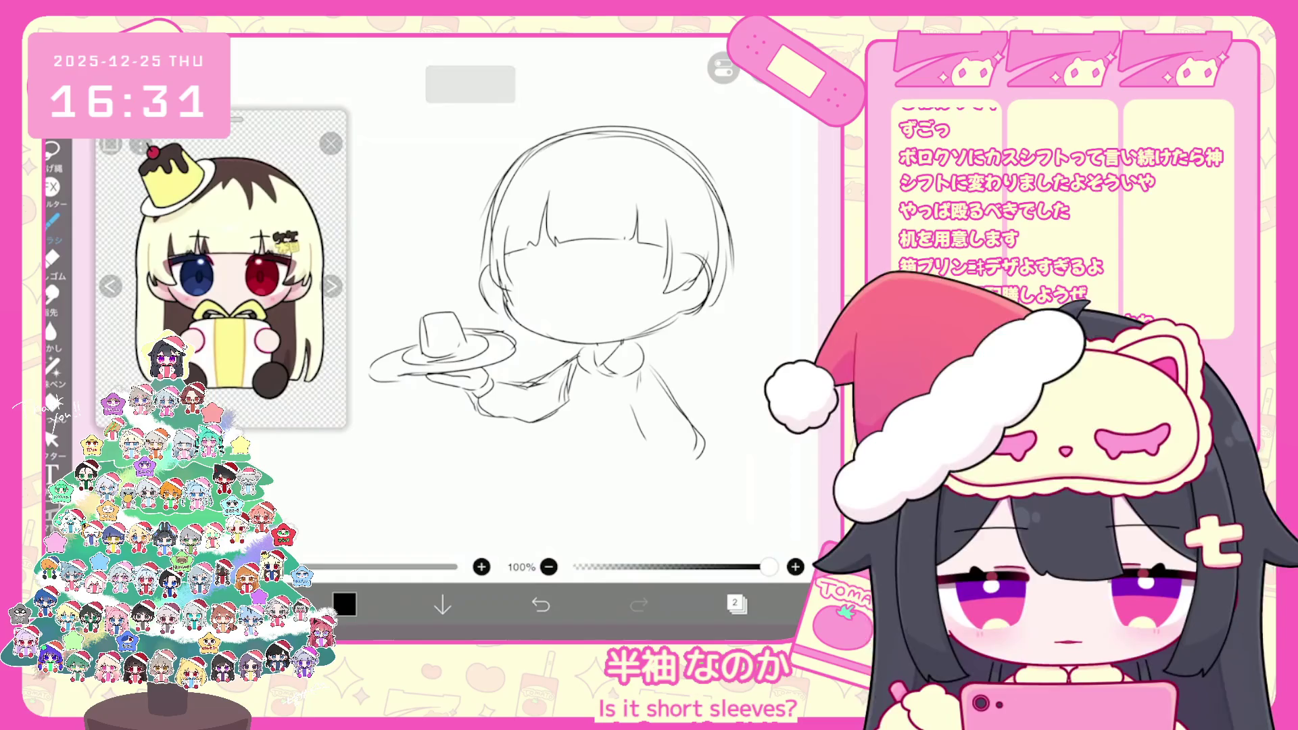
{"action": "key", "text": "ctrl+z"}
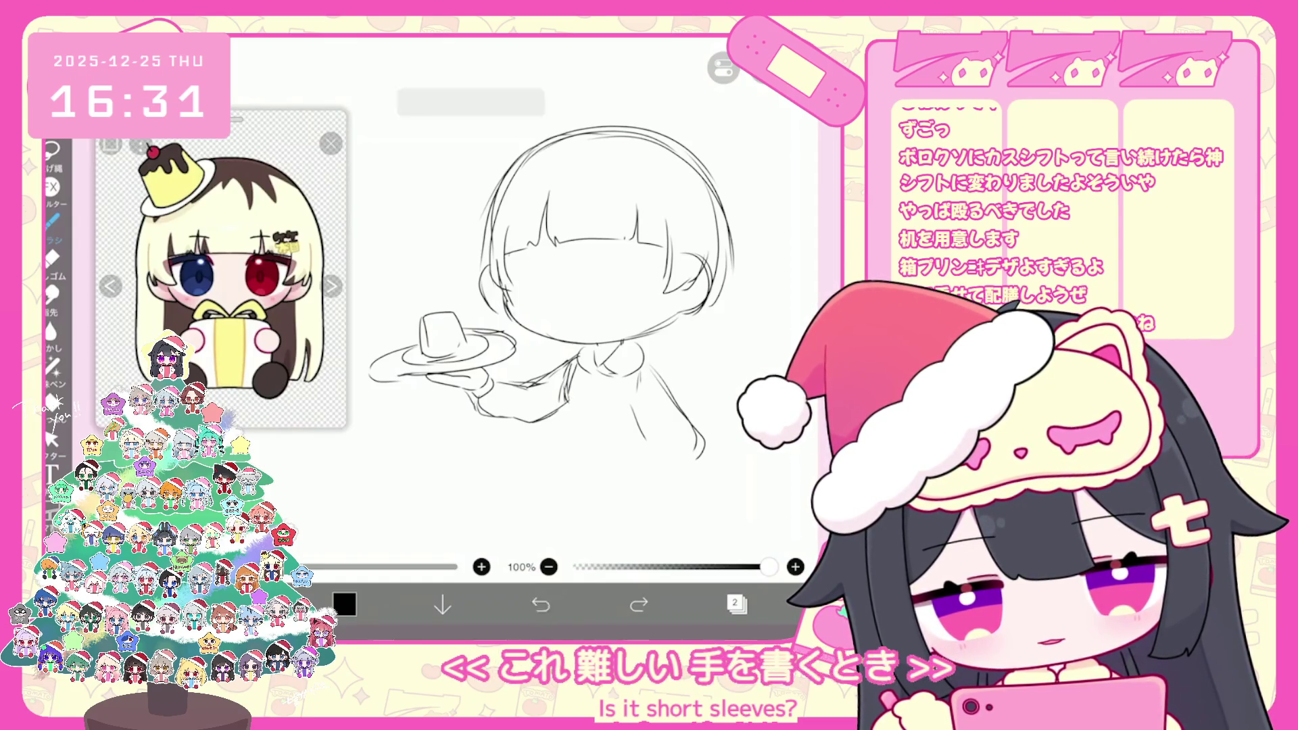
{"action": "mouse_move", "coordinate": [572, 391]}
{"action": "left_mouse_down"}
{"action": "mouse_move", "coordinate": [571, 410]}
{"action": "mouse_move", "coordinate": [633, 408]}
{"action": "left_mouse_up"}
{"action": "mouse_move", "coordinate": [628, 363]}
{"action": "left_mouse_down"}
{"action": "mouse_move", "coordinate": [654, 446]}
{"action": "mouse_move", "coordinate": [672, 443]}
{"action": "left_mouse_up"}
{"action": "key", "text": "ctrl+z"}
{"action": "key", "text": "ctrl+z"}
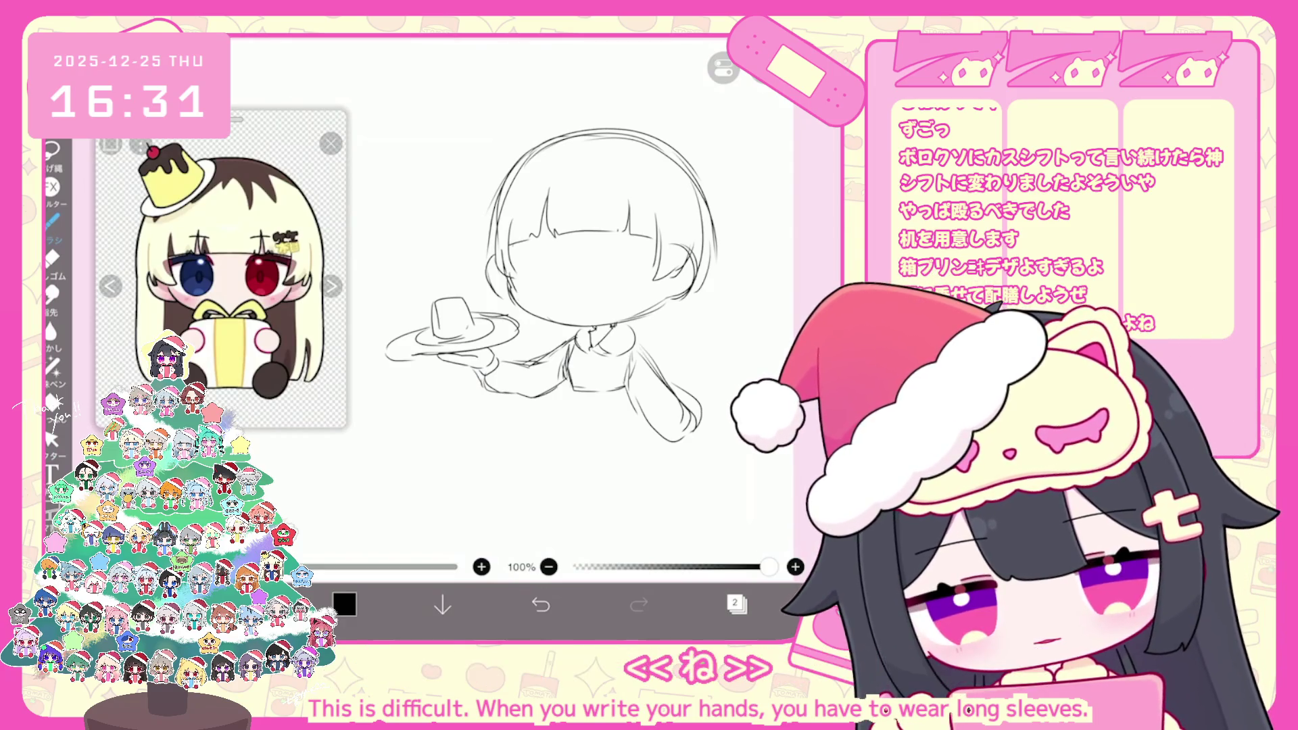
Add strokes on the shoulder, torso and sleeve, and draw the skirt's left edge
{"action": "left_click_drag", "start_coordinate": [641, 354], "coordinate": [623, 386]}
{"action": "left_click_drag", "start_coordinate": [577, 341], "coordinate": [572, 383]}
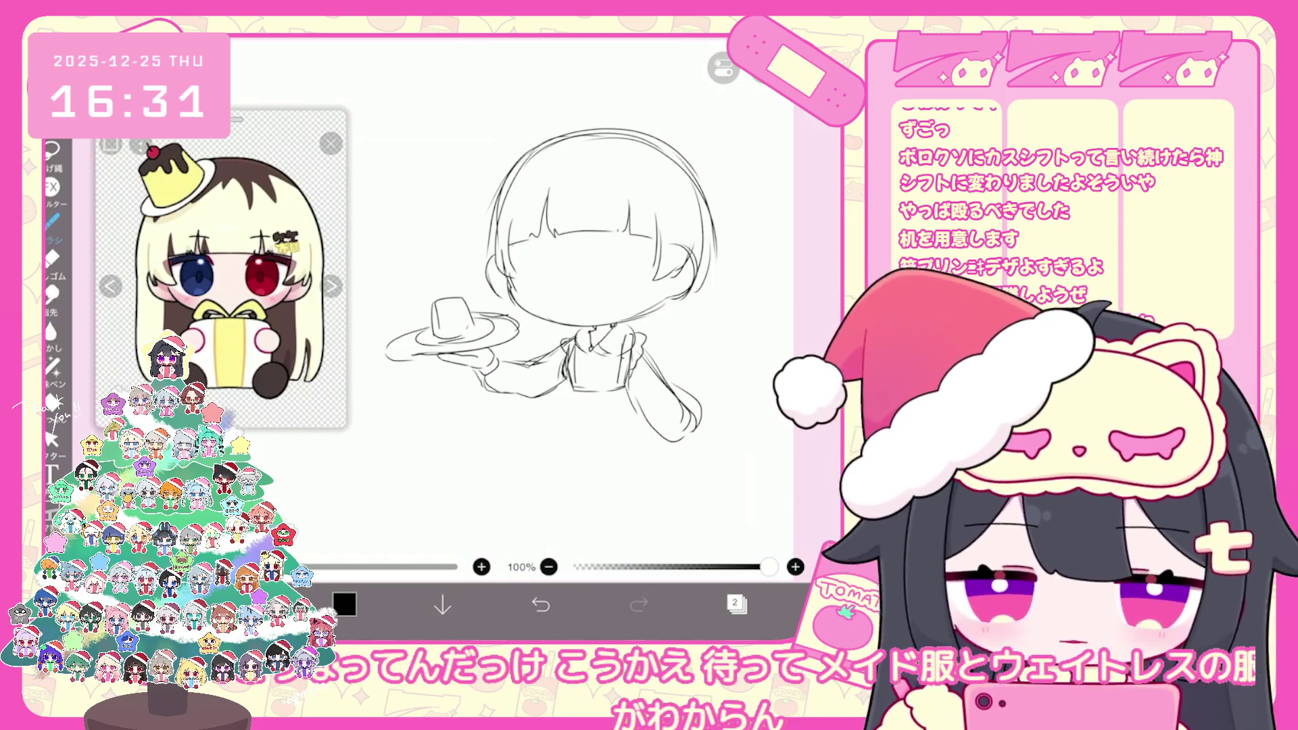
{"action": "left_click_drag", "start_coordinate": [560, 391], "coordinate": [553, 425]}
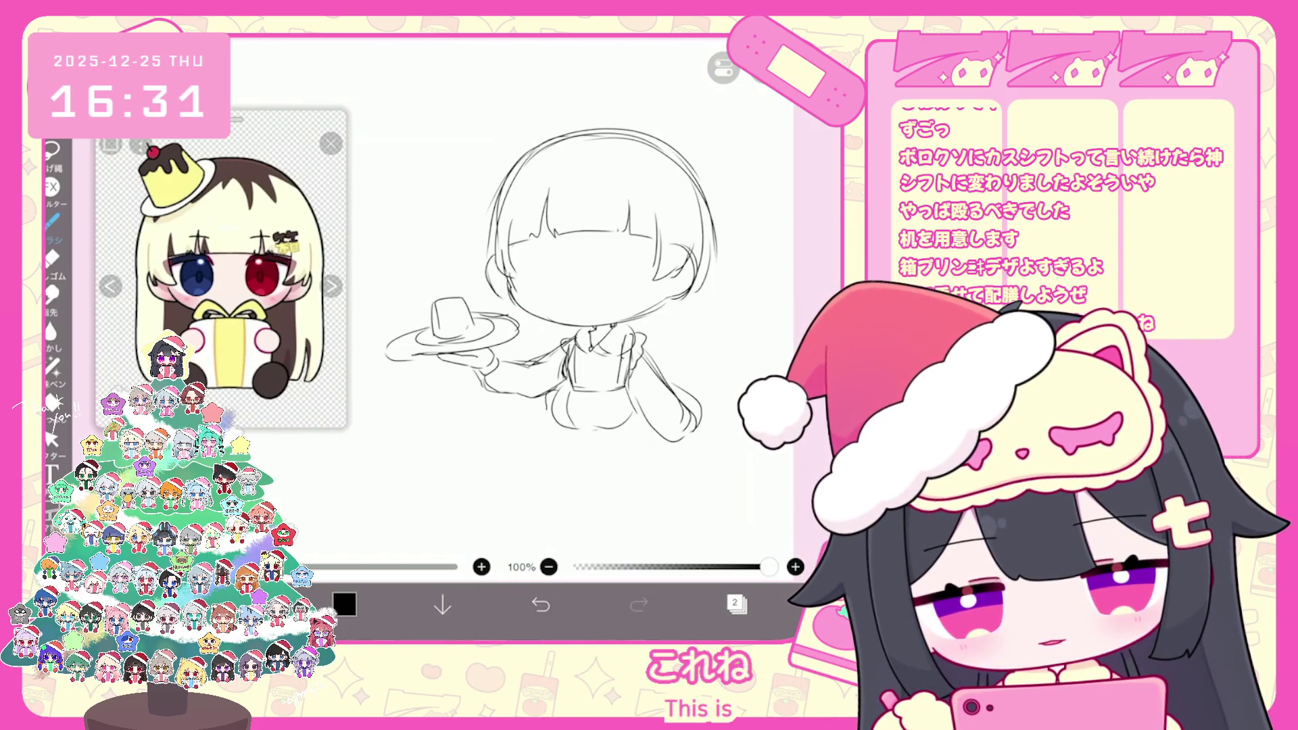
{"action": "scroll", "coordinate": [541, 304], "scroll_direction": "up", "scroll_amount": 2}
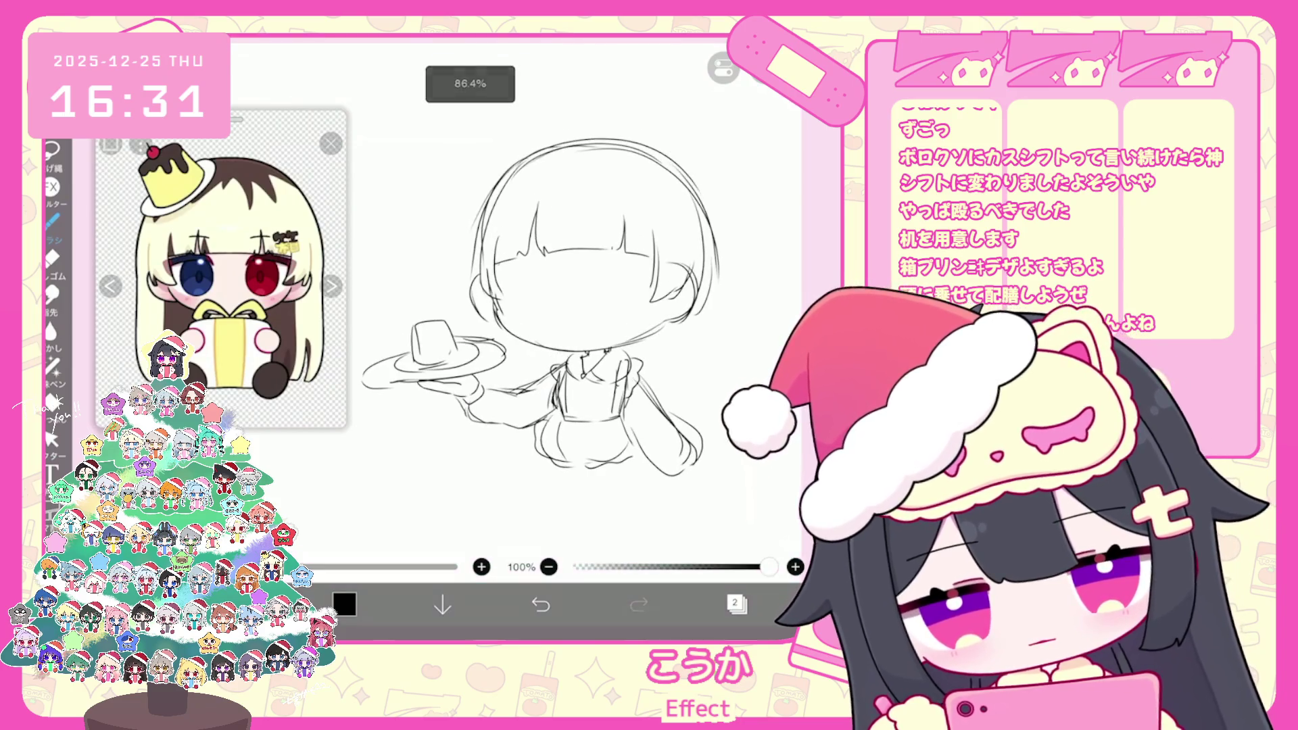
{"action": "scroll", "coordinate": [541, 324], "scroll_direction": "up", "scroll_amount": 2}
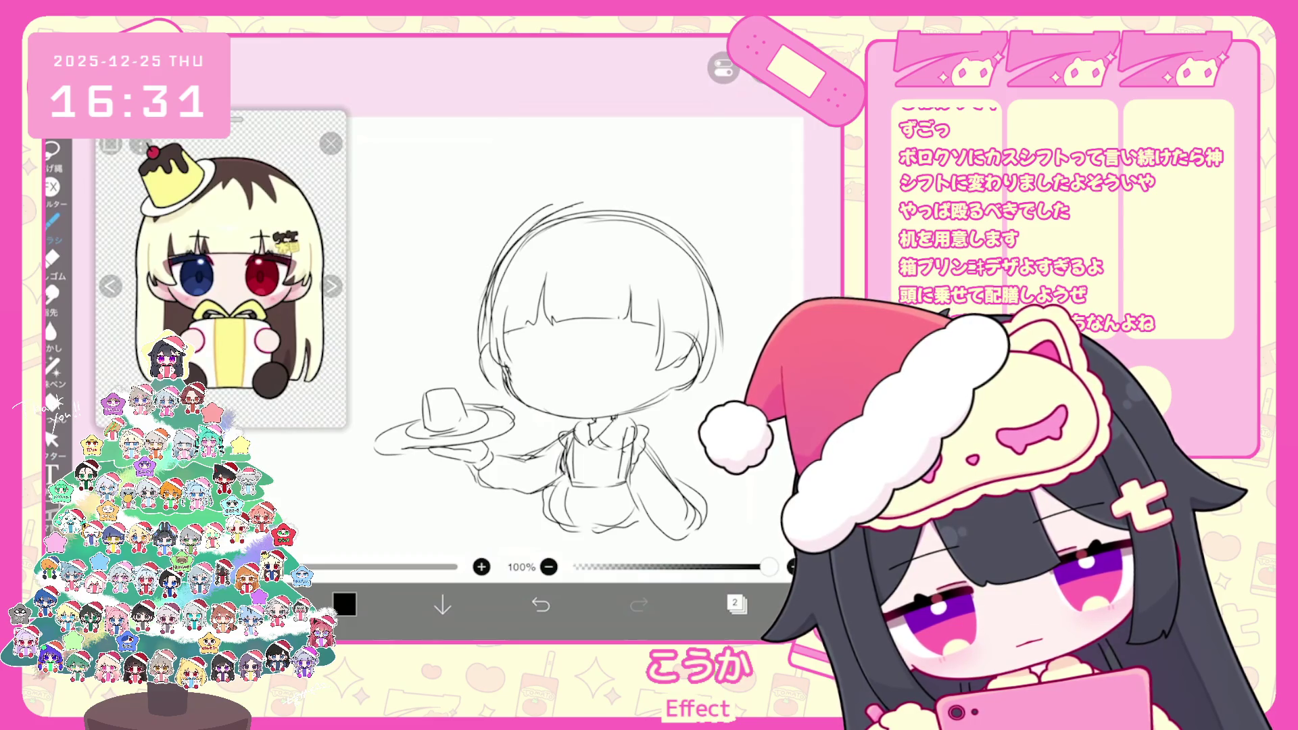
{"action": "scroll", "coordinate": [541, 372], "scroll_direction": "up", "scroll_amount": 2}
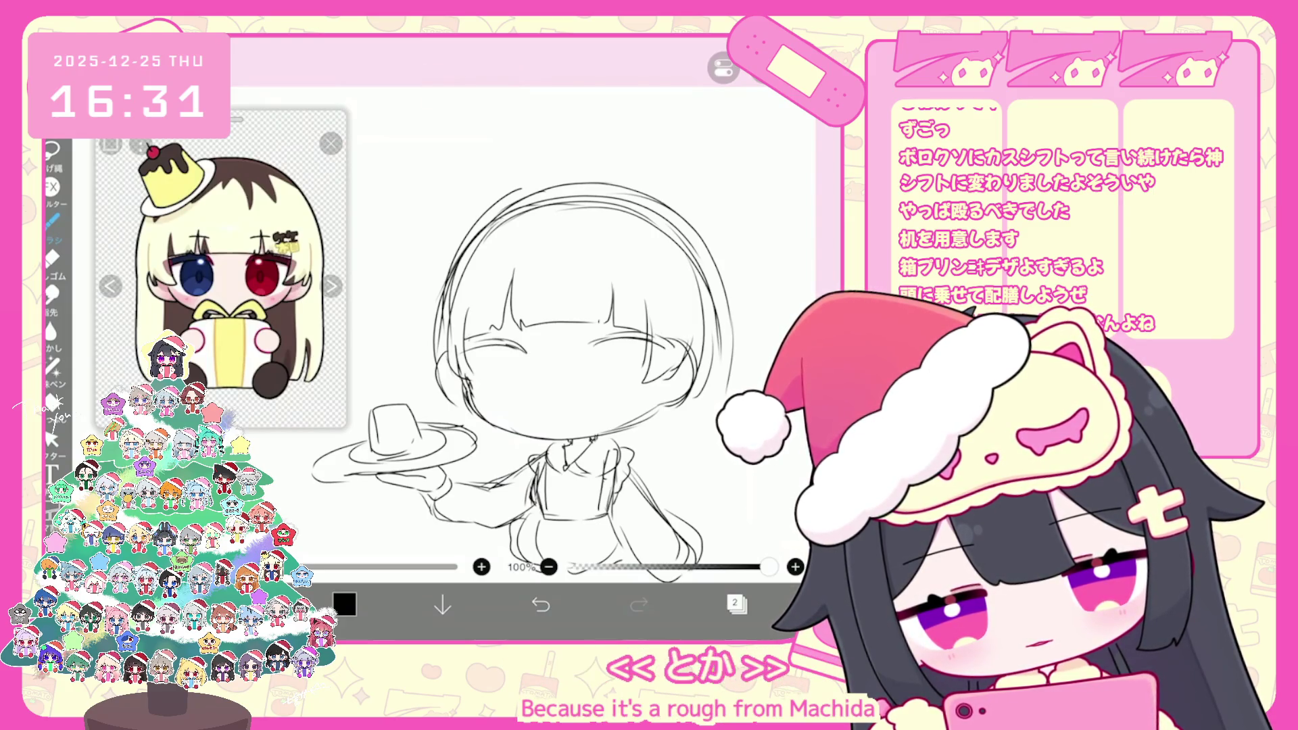
{"action": "key", "text": "ctrl+z"}
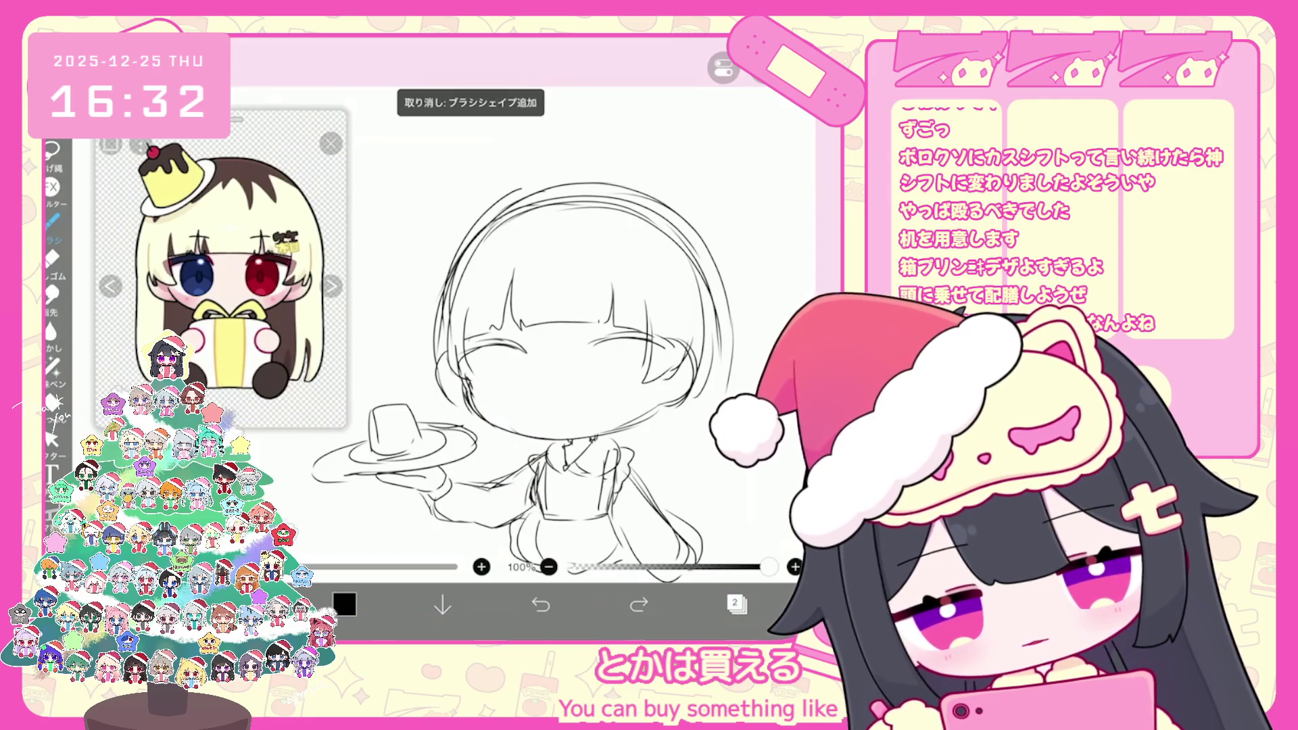
Draw the left eye outline and undo the stray strokes around the eyes
{"action": "mouse_move", "coordinate": [514, 348]}
{"action": "left_mouse_down"}
{"action": "mouse_move", "coordinate": [535, 388]}
{"action": "mouse_move", "coordinate": [496, 382]}
{"action": "left_mouse_up"}
{"action": "key", "text": "ctrl+z"}
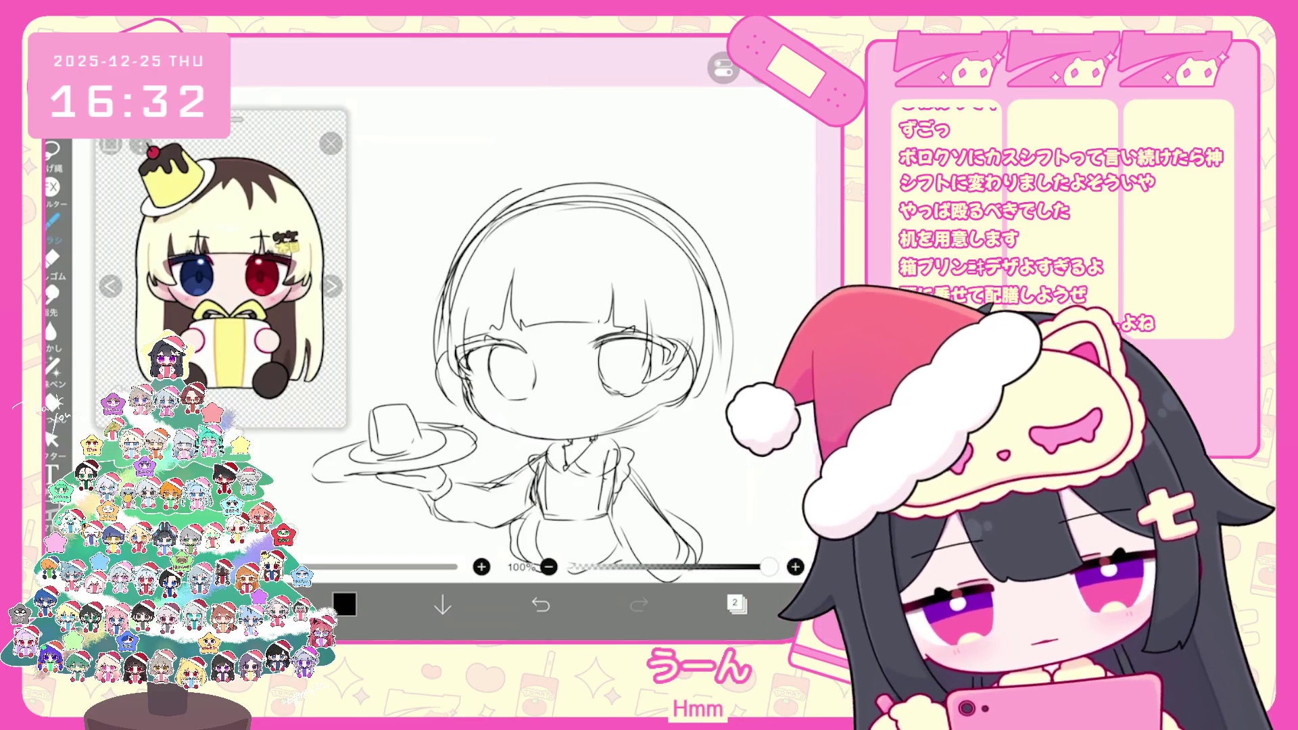
{"action": "left_click", "coordinate": [51, 440]}
{"action": "left_click", "coordinate": [51, 221]}
{"action": "scroll", "coordinate": [507, 338], "scroll_direction": "up", "scroll_amount": 3}
{"action": "key", "text": "ctrl+z"}
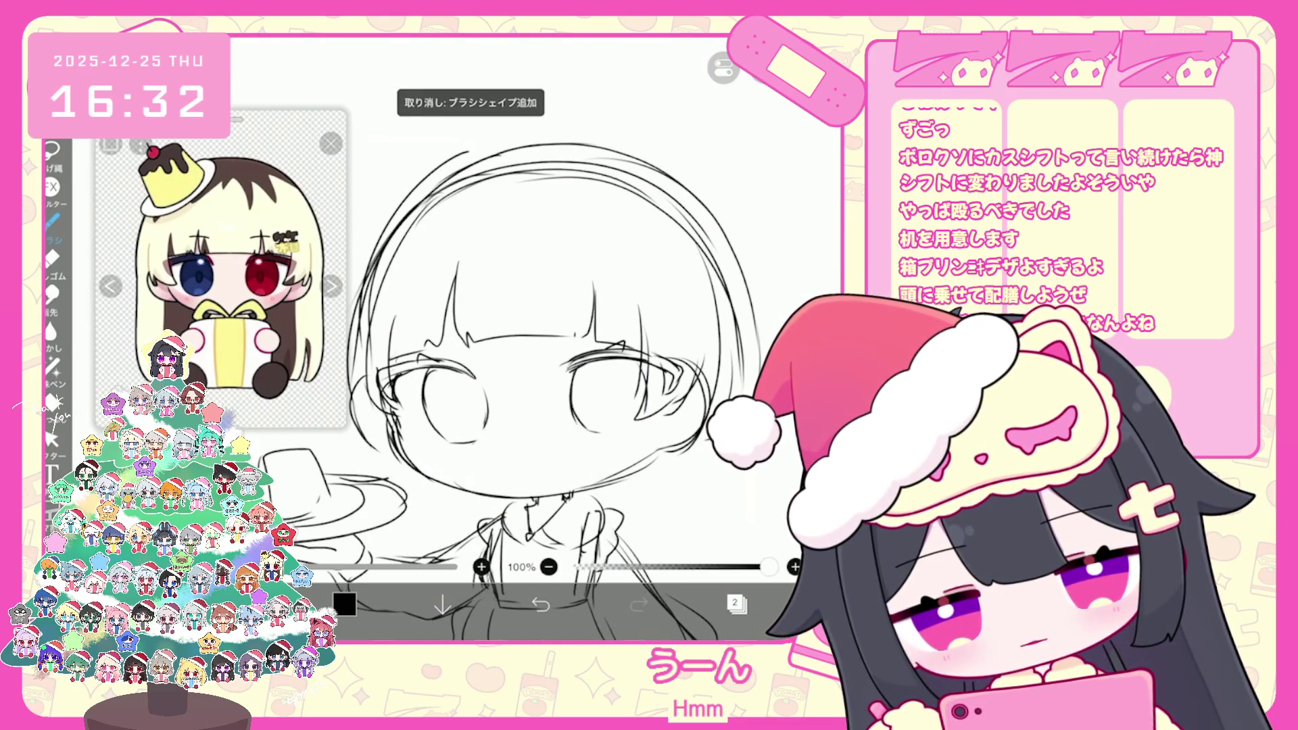
{"action": "key", "text": "ctrl+z"}
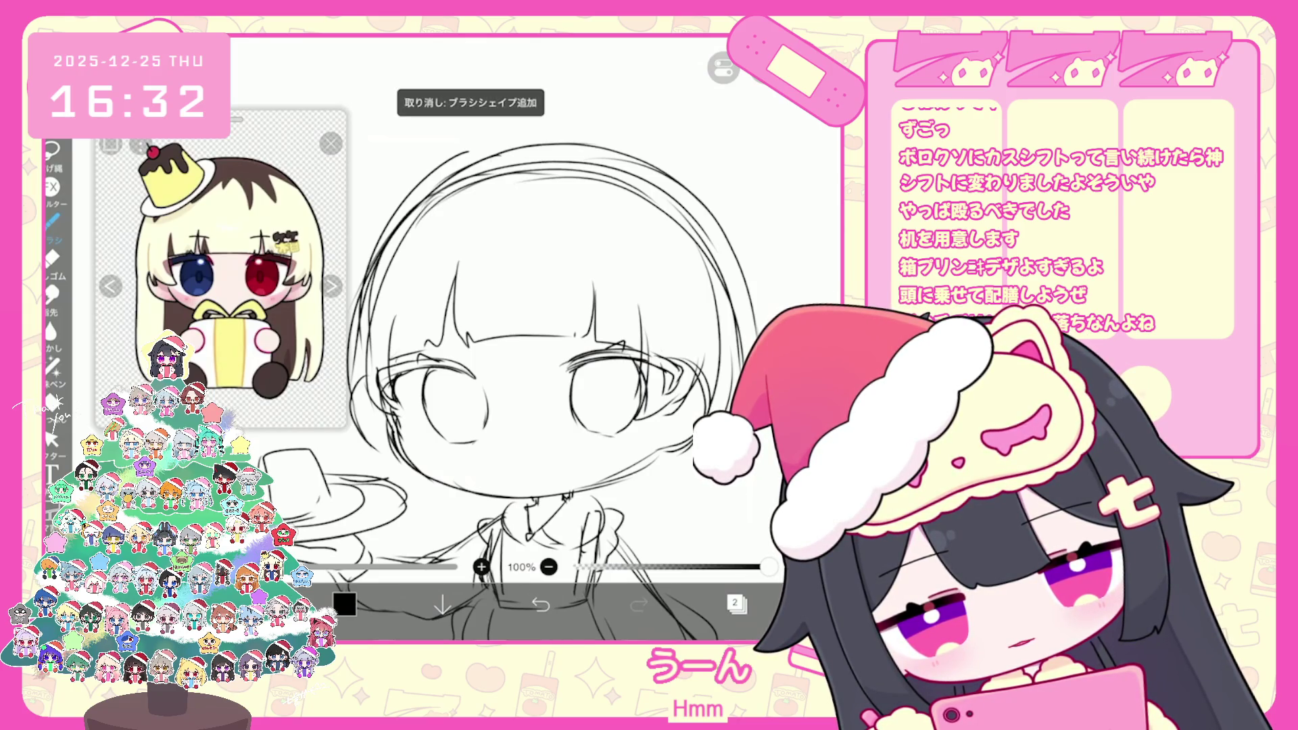
{"action": "key", "text": "ctrl+z"}
Draw a small open mouth below the eyes and a short stroke by the left eye
{"action": "mouse_move", "coordinate": [514, 449]}
{"action": "left_mouse_down"}
{"action": "mouse_move", "coordinate": [535, 451]}
{"action": "mouse_move", "coordinate": [534, 470]}
{"action": "left_mouse_up"}
{"action": "left_click", "coordinate": [541, 603]}
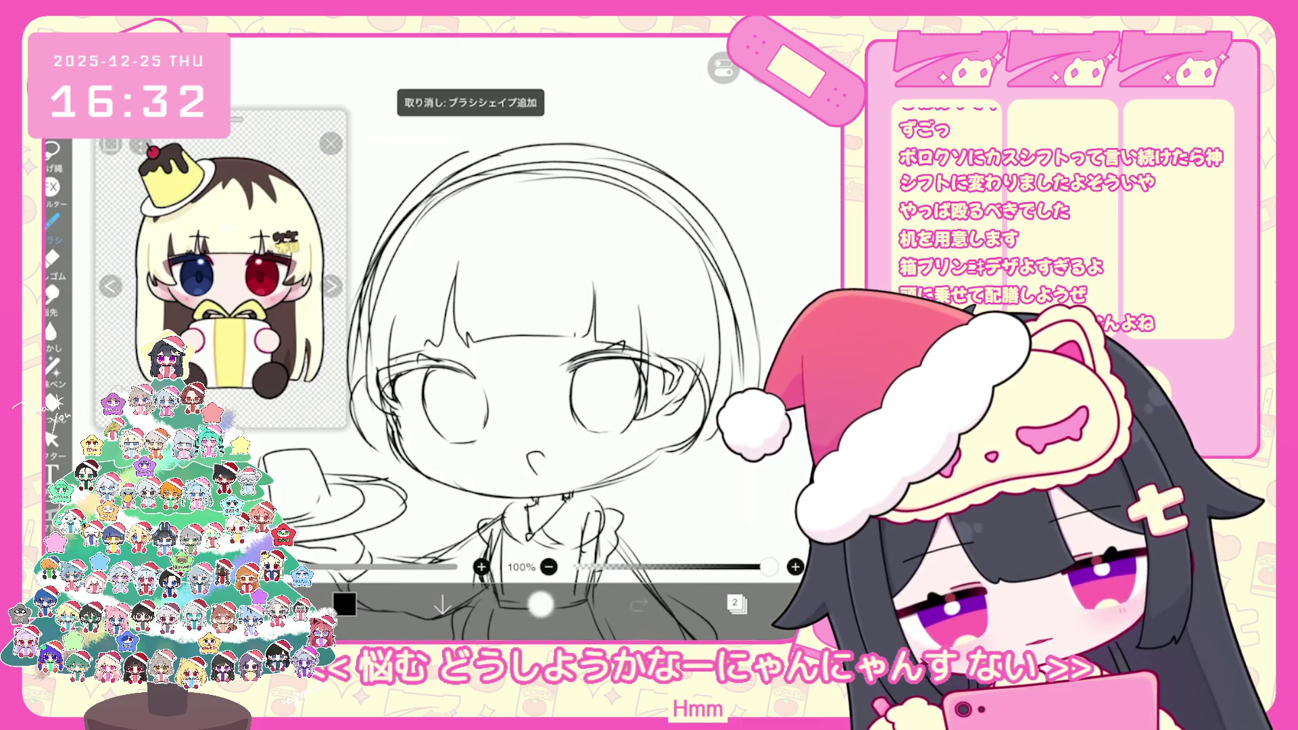
{"action": "left_click_drag", "start_coordinate": [485, 413], "coordinate": [477, 440]}
{"action": "left_click", "coordinate": [50, 439]}
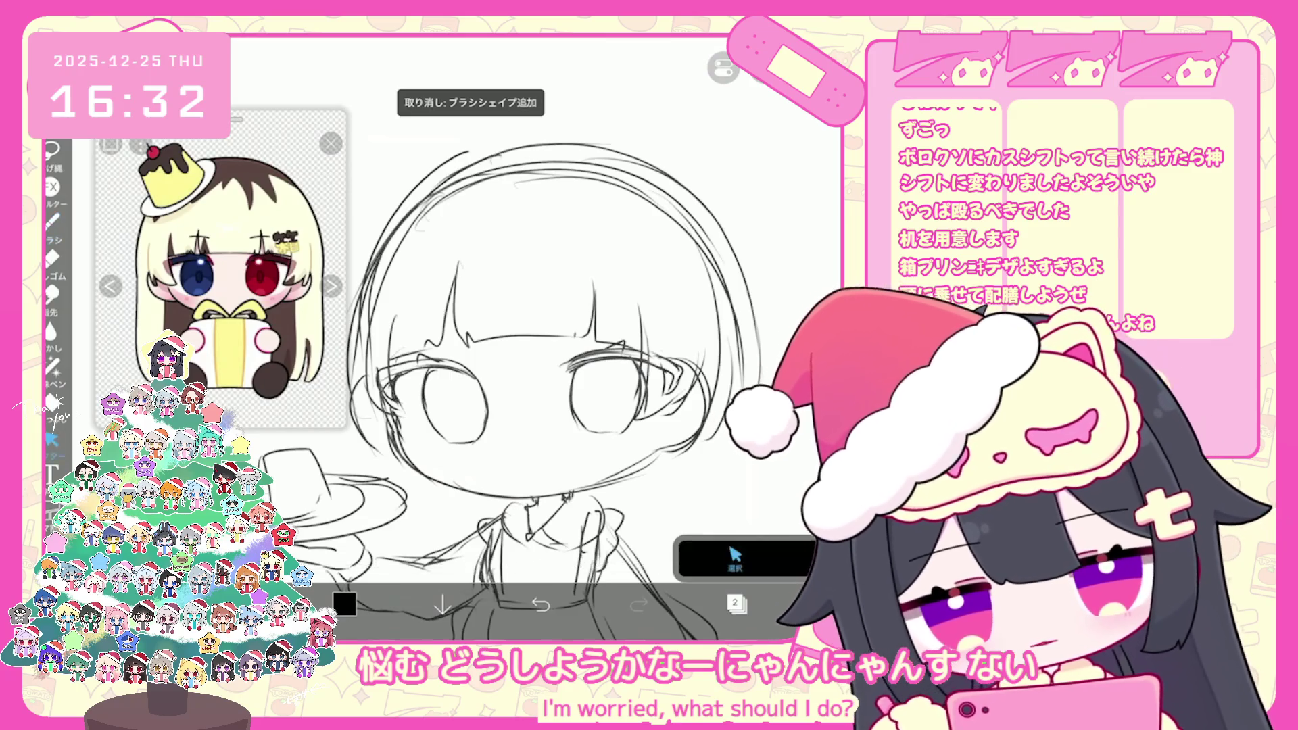
Select the left-eye stroke and delete it
{"action": "left_click", "coordinate": [426, 406]}
{"action": "left_click_drag", "start_coordinate": [488, 445], "coordinate": [439, 414]}
{"action": "left_click", "coordinate": [456, 433]}
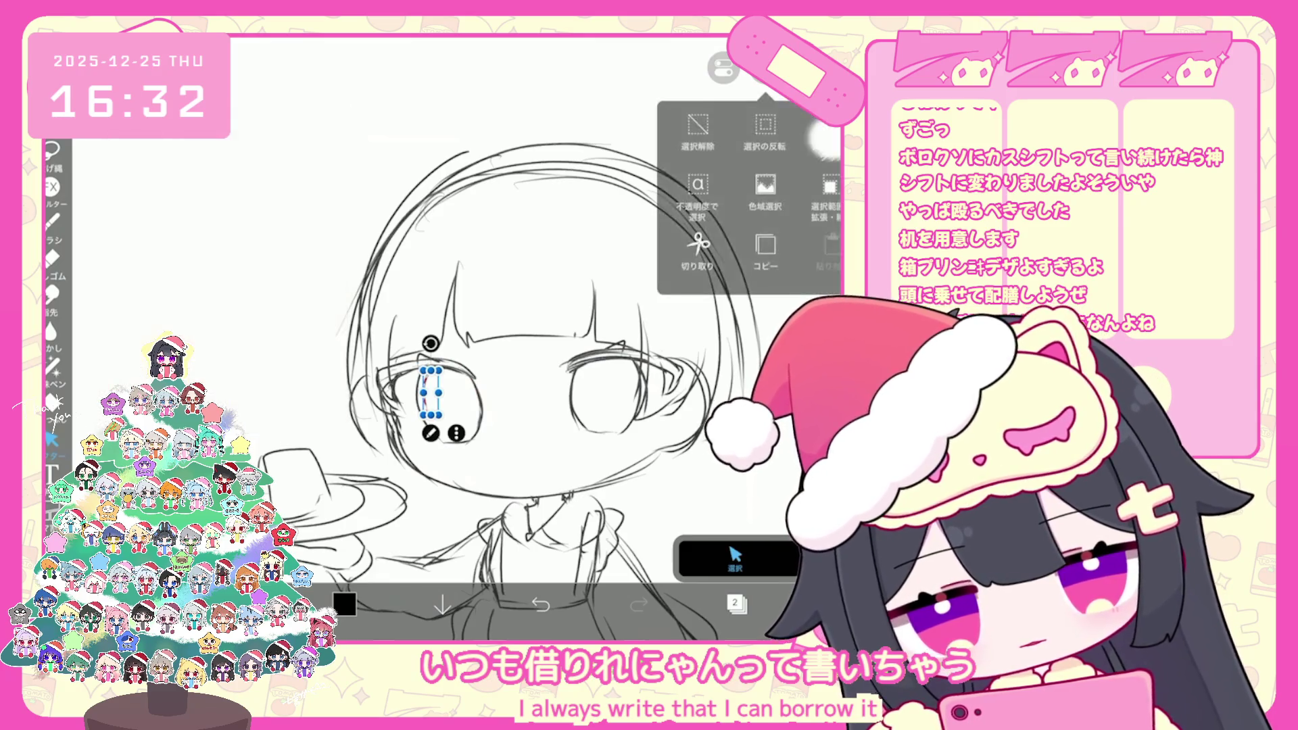
{"action": "left_click", "coordinate": [743, 169]}
{"action": "left_click", "coordinate": [51, 219]}
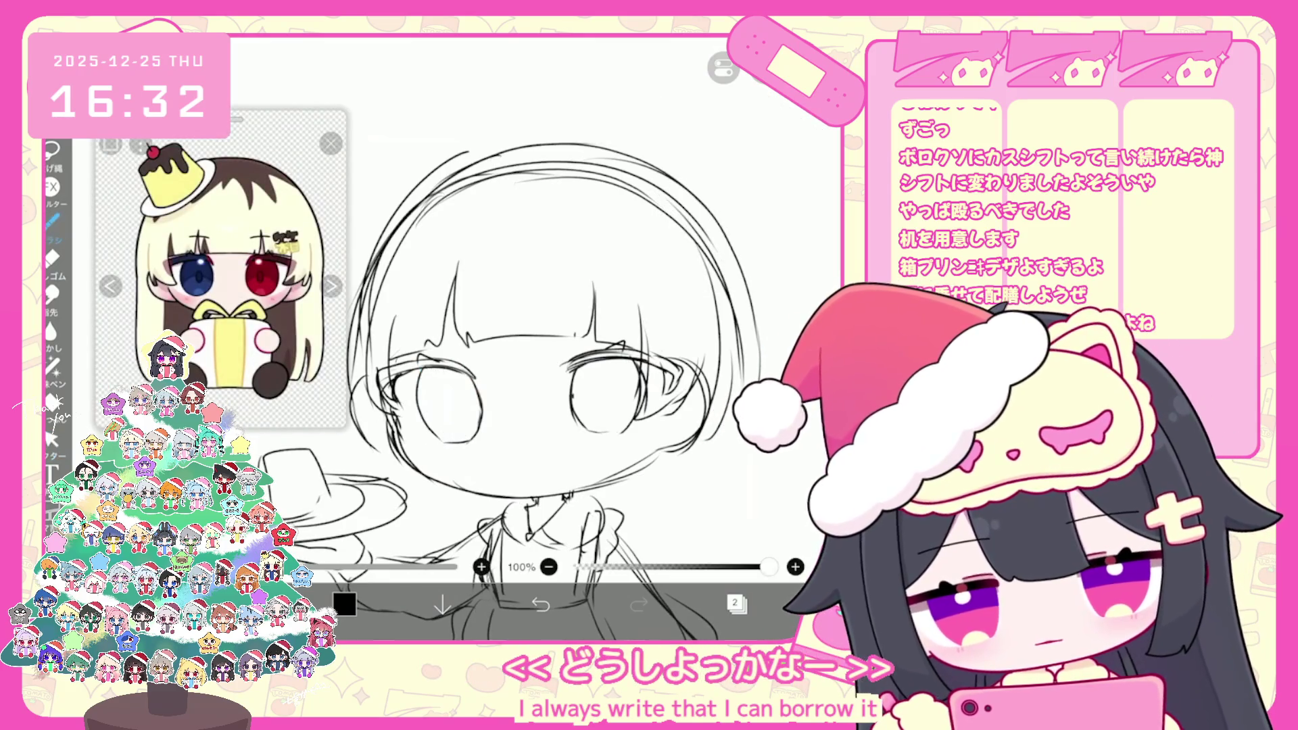
Undo six recent sketch strokes, briefly checking the layer list
{"action": "left_click", "coordinate": [540, 604]}
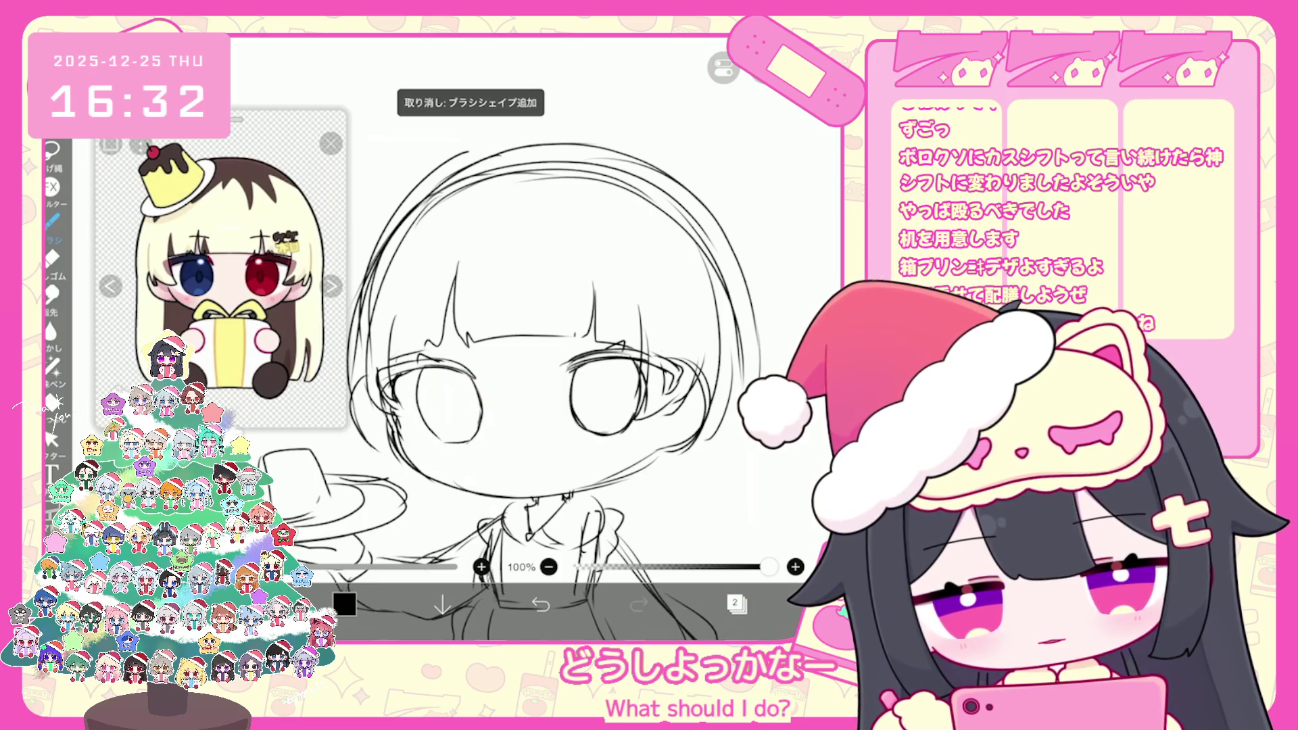
{"action": "left_click", "coordinate": [540, 603]}
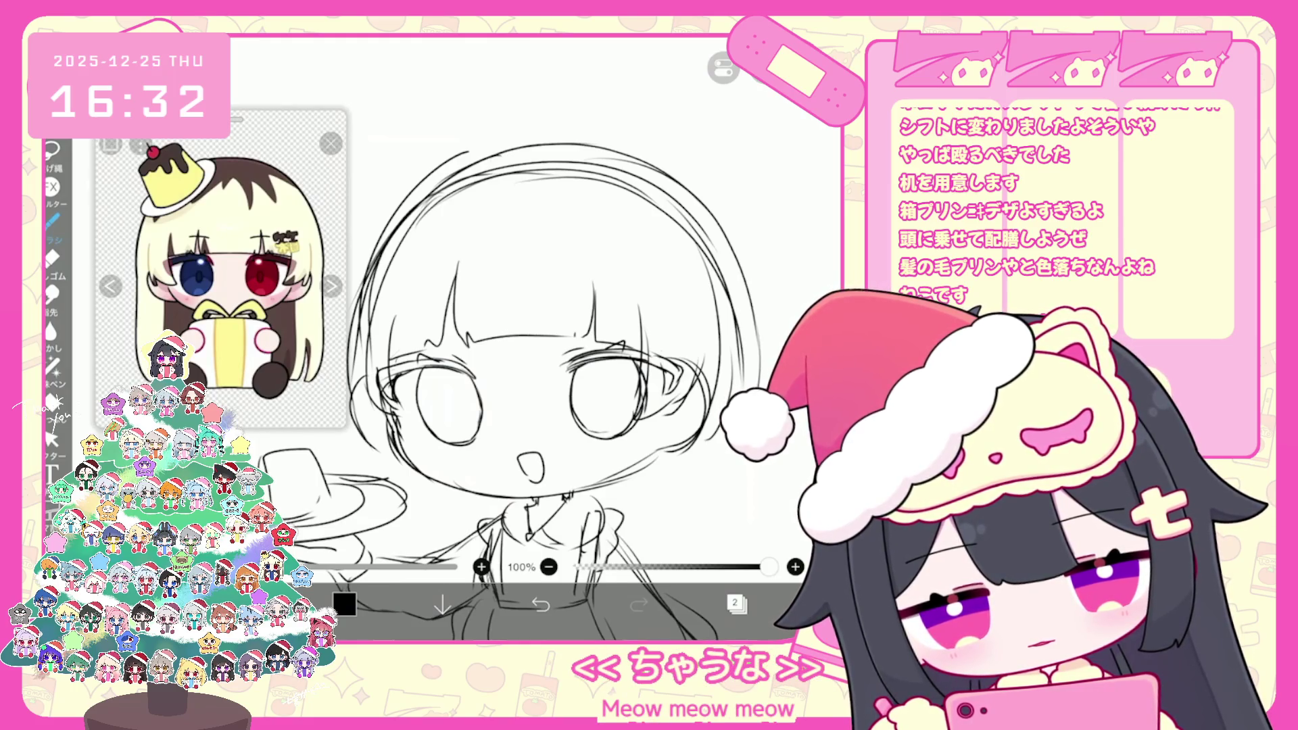
{"action": "left_click", "coordinate": [736, 604]}
{"action": "left_click", "coordinate": [736, 604]}
{"action": "left_click", "coordinate": [540, 604]}
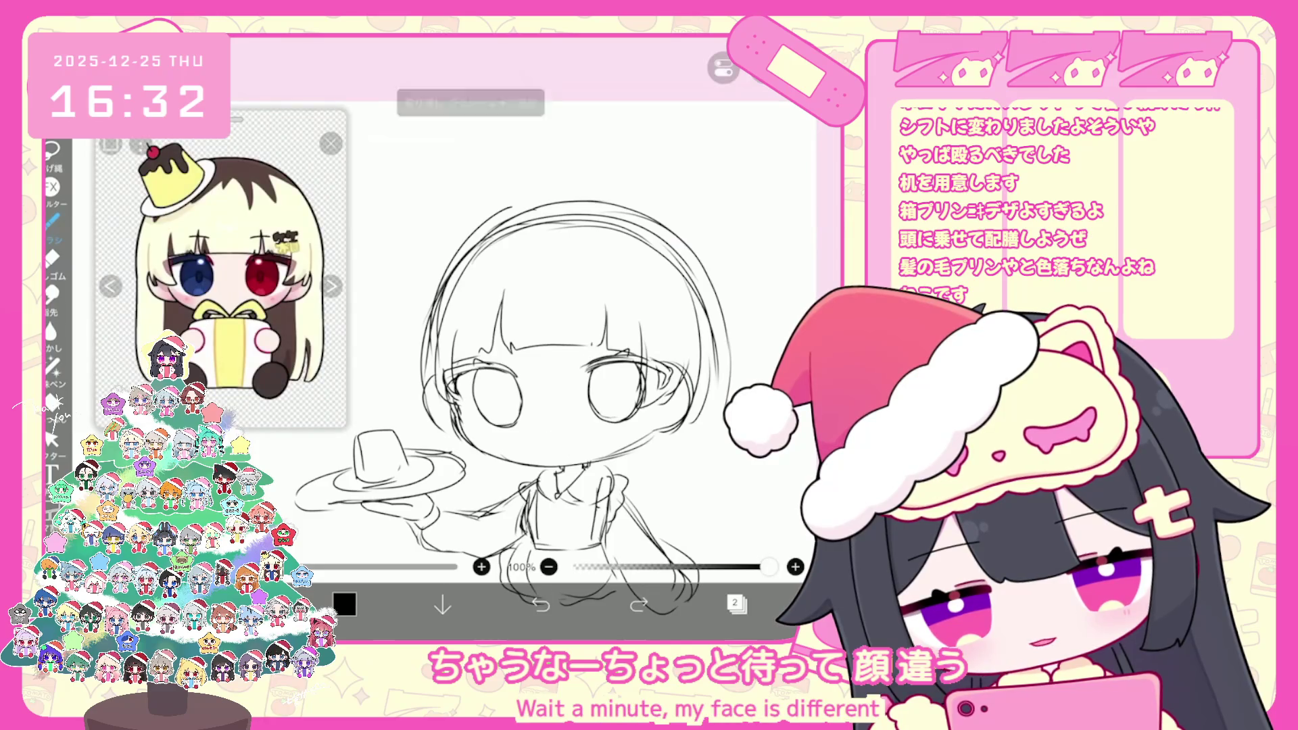
{"action": "left_click", "coordinate": [539, 604]}
{"action": "left_click", "coordinate": [540, 603]}
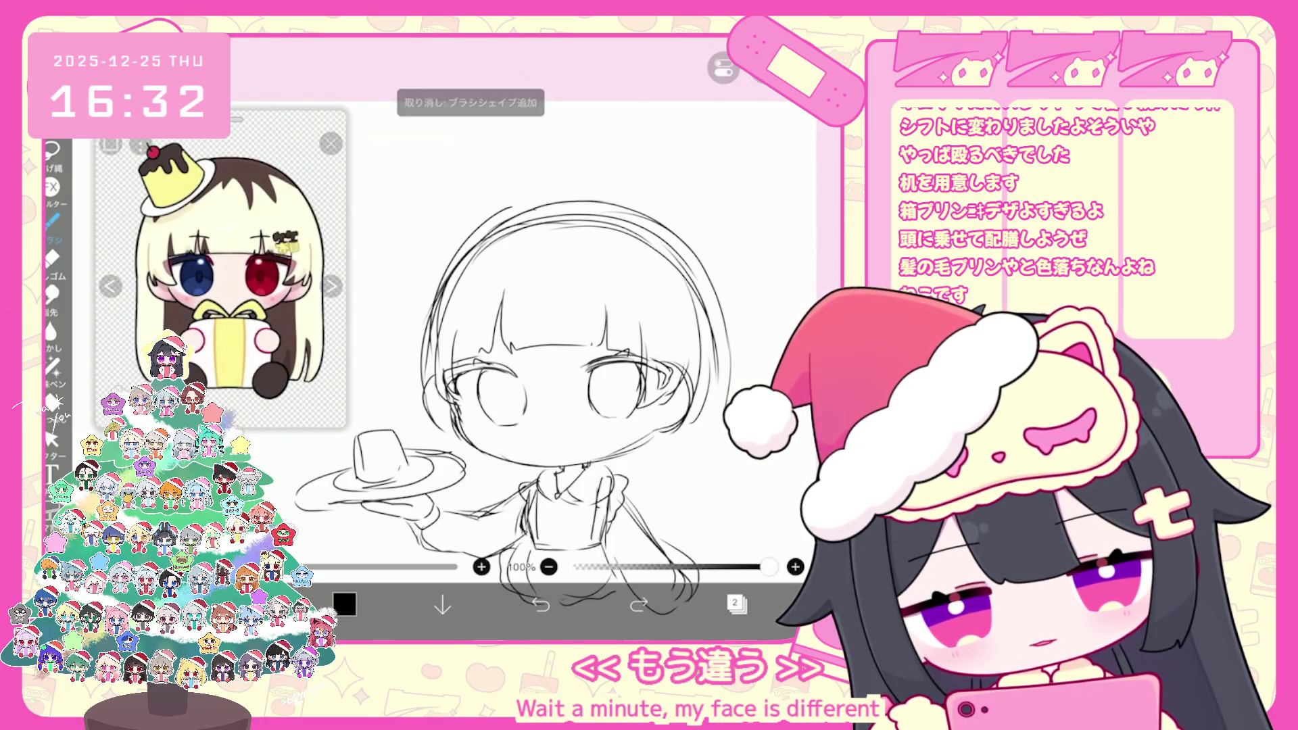
{"action": "left_click", "coordinate": [540, 603]}
{"action": "left_click", "coordinate": [52, 439]}
Box-select the eye area of the face and cut it out
{"action": "left_click", "coordinate": [540, 604]}
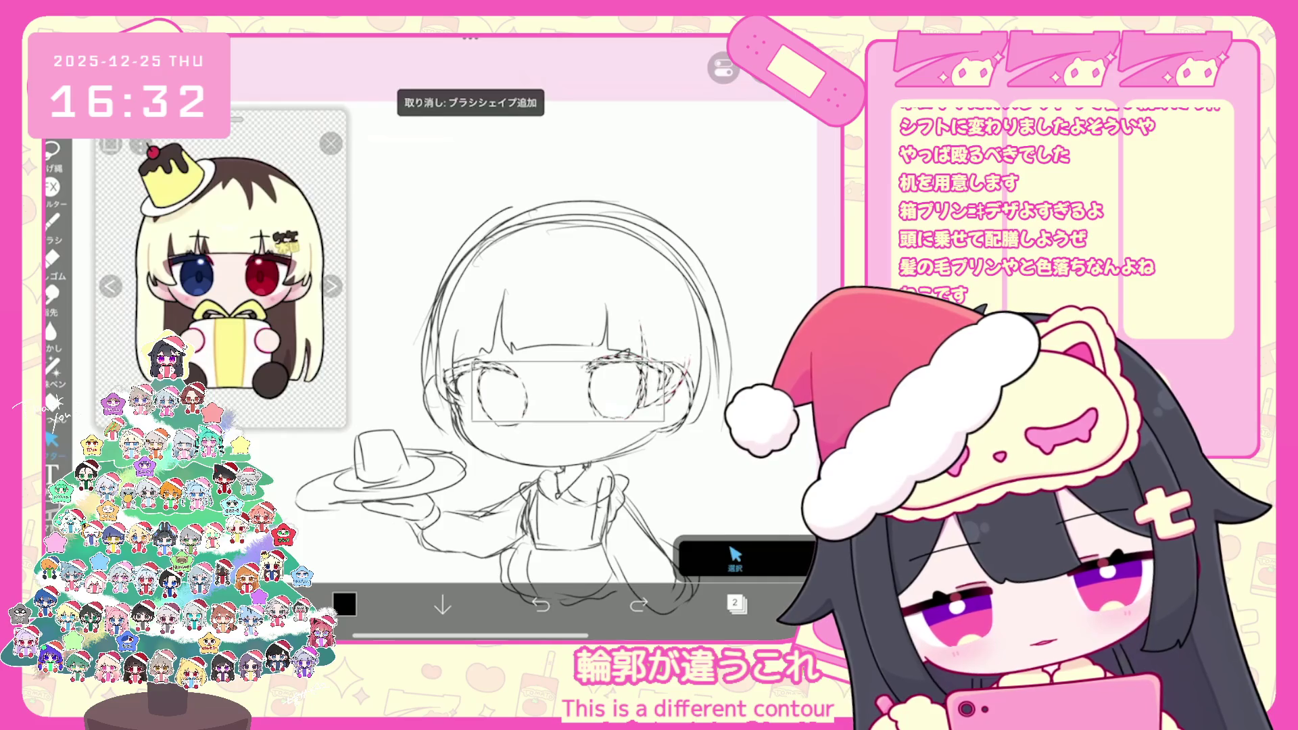
{"action": "left_click_drag", "start_coordinate": [428, 246], "coordinate": [709, 448]}
{"action": "left_click", "coordinate": [764, 78]}
{"action": "left_click", "coordinate": [697, 250]}
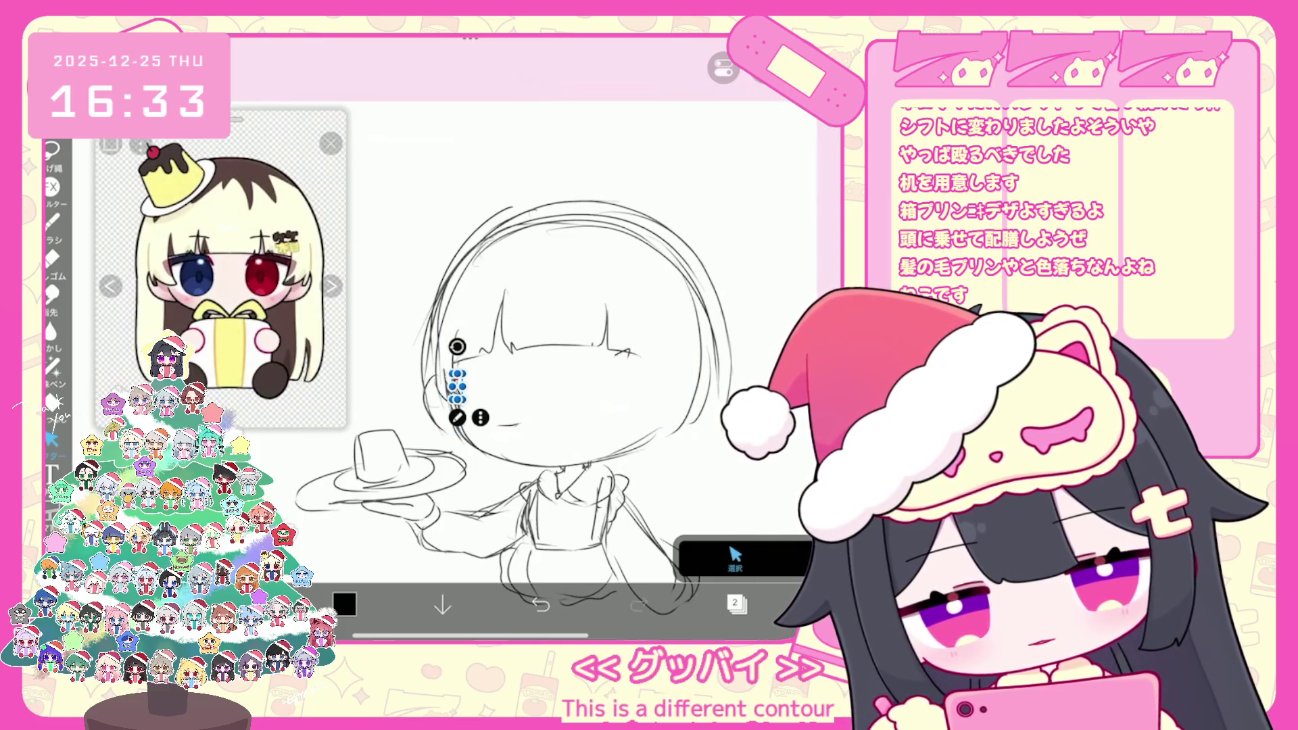
{"action": "left_click", "coordinate": [723, 68]}
{"action": "left_click", "coordinate": [697, 128]}
{"action": "left_click", "coordinate": [723, 68]}
{"action": "left_click", "coordinate": [697, 129]}
{"action": "left_click", "coordinate": [52, 220]}
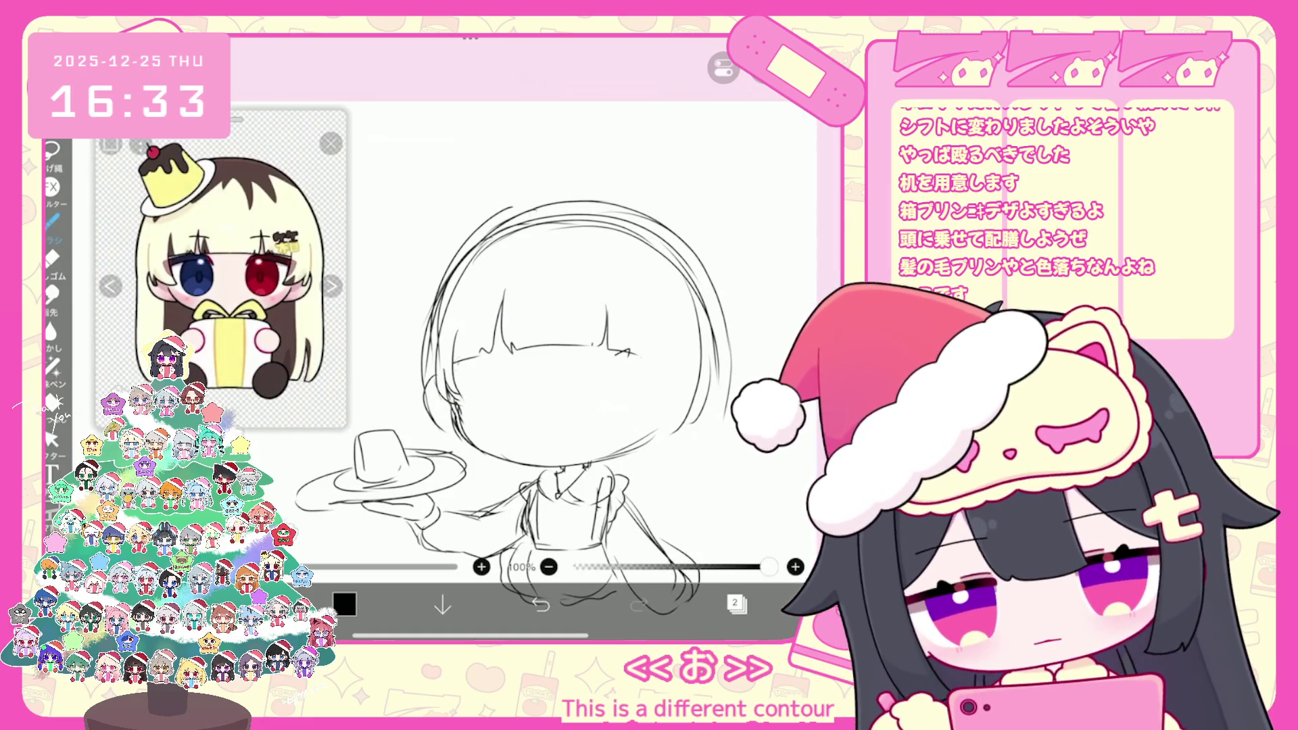
Lasso part of the face's lower-left edge, then dismiss the selection
{"action": "left_click", "coordinate": [52, 440]}
{"action": "left_click_drag", "start_coordinate": [451, 400], "coordinate": [555, 465]}
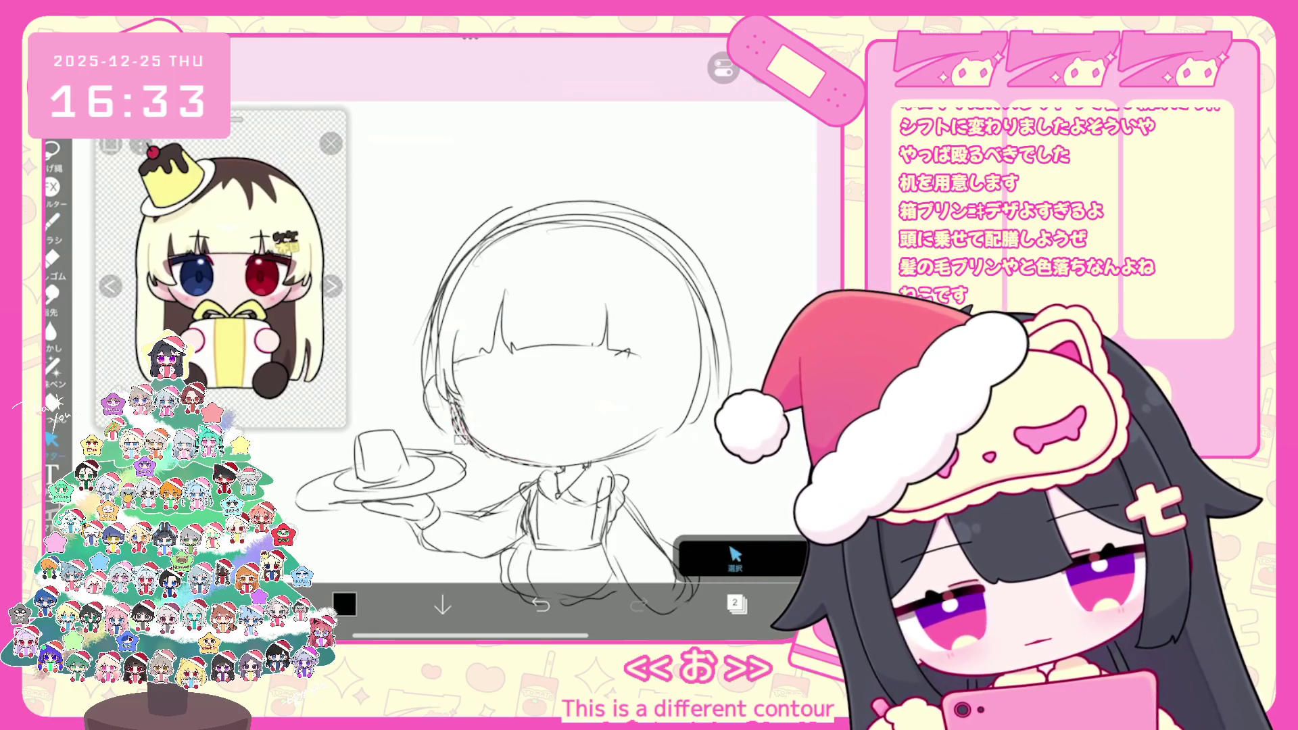
{"action": "left_click", "coordinate": [723, 68]}
{"action": "left_click", "coordinate": [698, 128]}
{"action": "left_click", "coordinate": [52, 219]}
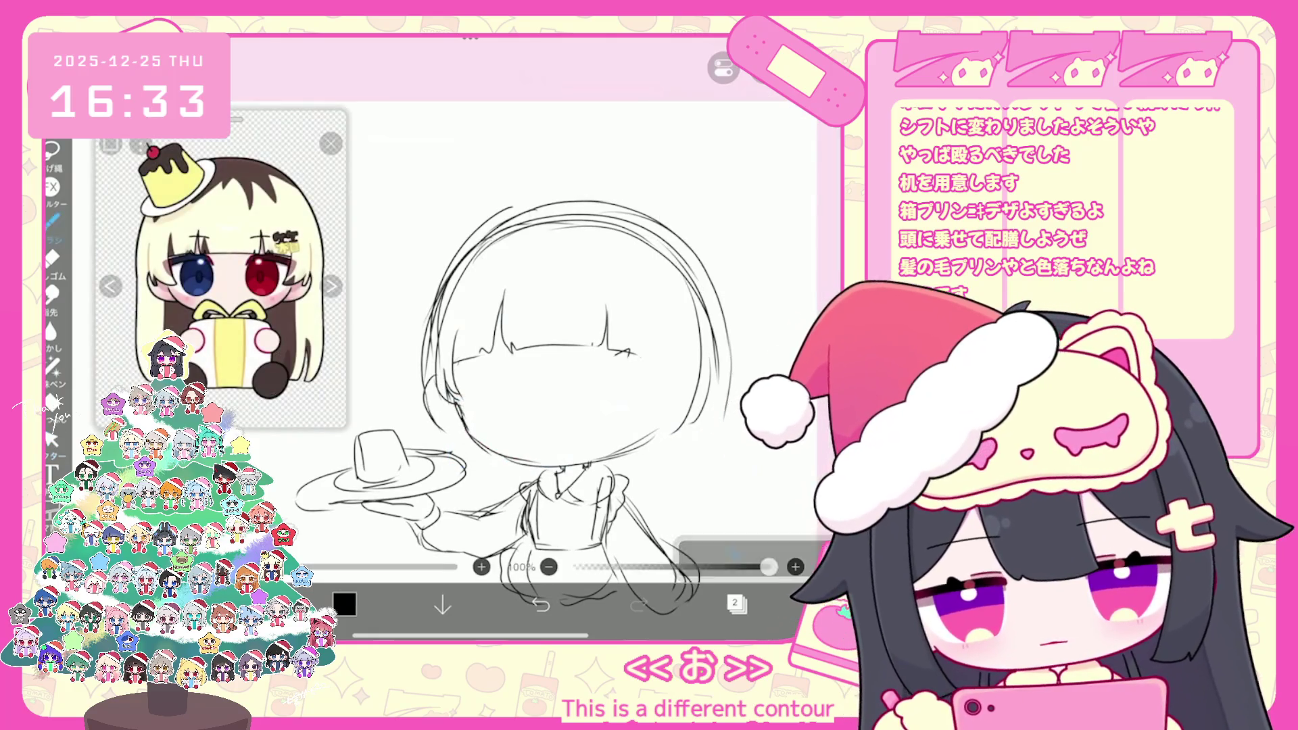
Tilt and zoom the canvas, then select the bangs and drop the selection
{"action": "left_click_drag", "start_coordinate": [676, 338], "coordinate": [652, 250]}
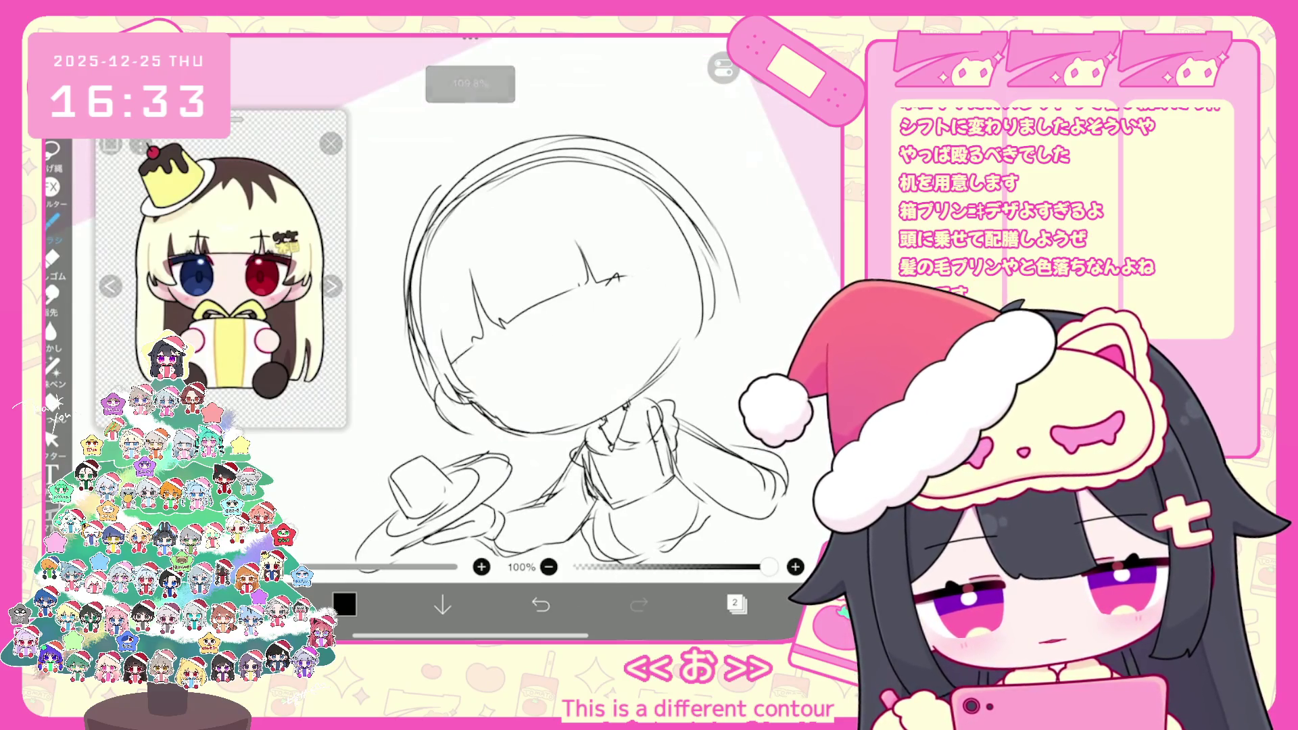
{"action": "left_click_drag", "start_coordinate": [609, 324], "coordinate": [595, 365]}
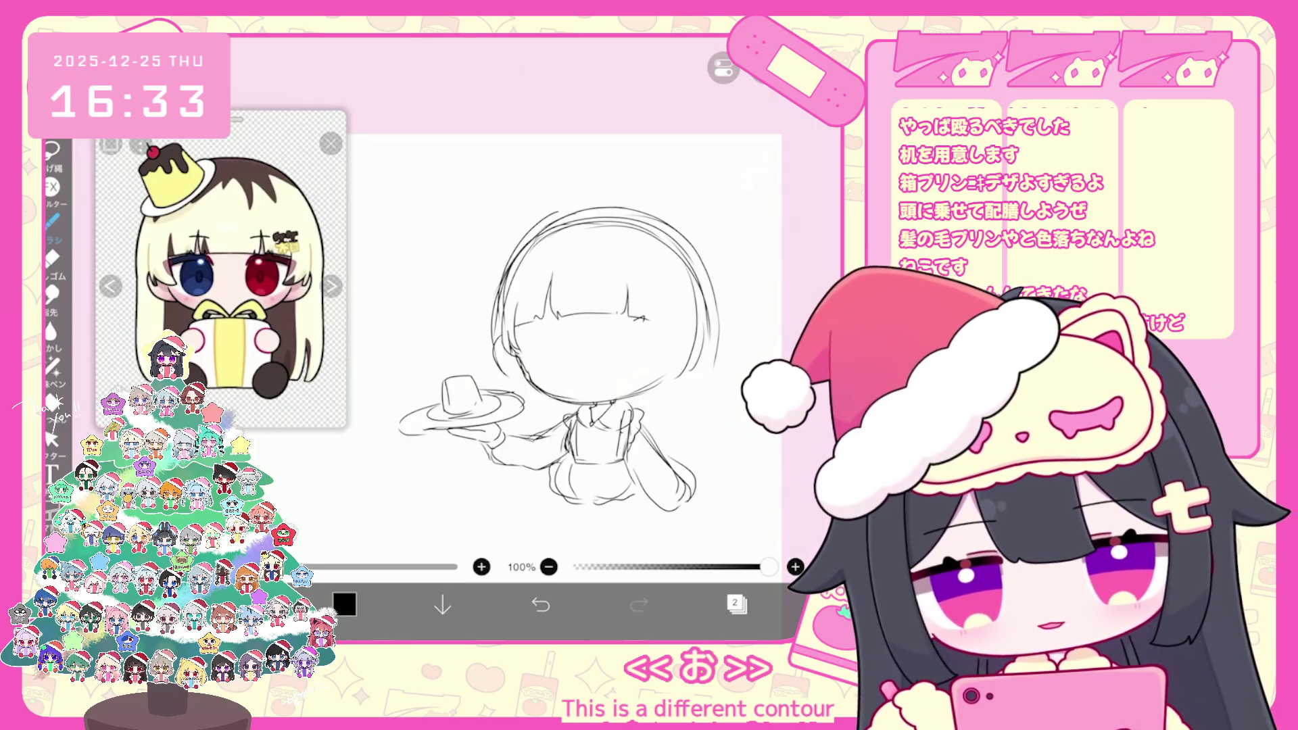
{"action": "left_click_drag", "start_coordinate": [608, 324], "coordinate": [595, 318]}
{"action": "left_click", "coordinate": [51, 439]}
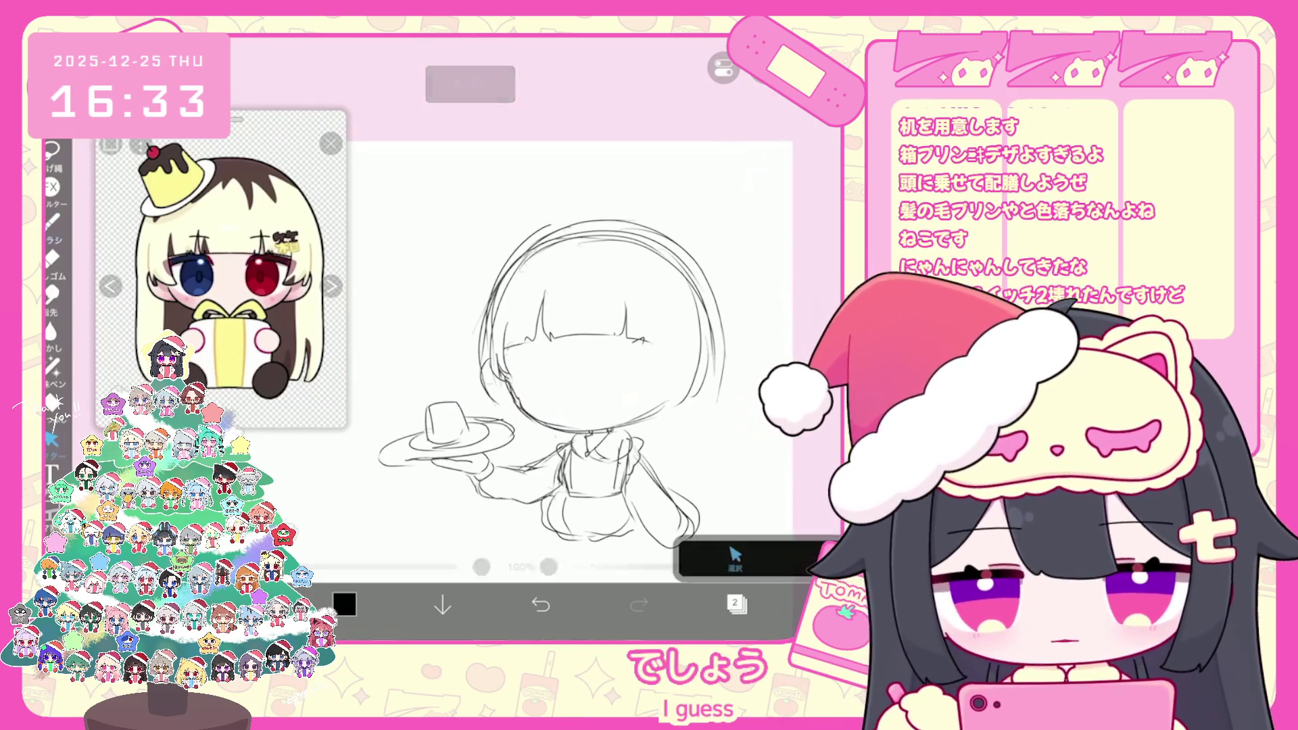
{"action": "left_click_drag", "start_coordinate": [519, 290], "coordinate": [659, 372]}
{"action": "mouse_move", "coordinate": [669, 295]}
{"action": "left_mouse_down"}
{"action": "mouse_move", "coordinate": [534, 365]}
{"action": "mouse_move", "coordinate": [504, 356]}
{"action": "left_mouse_up"}
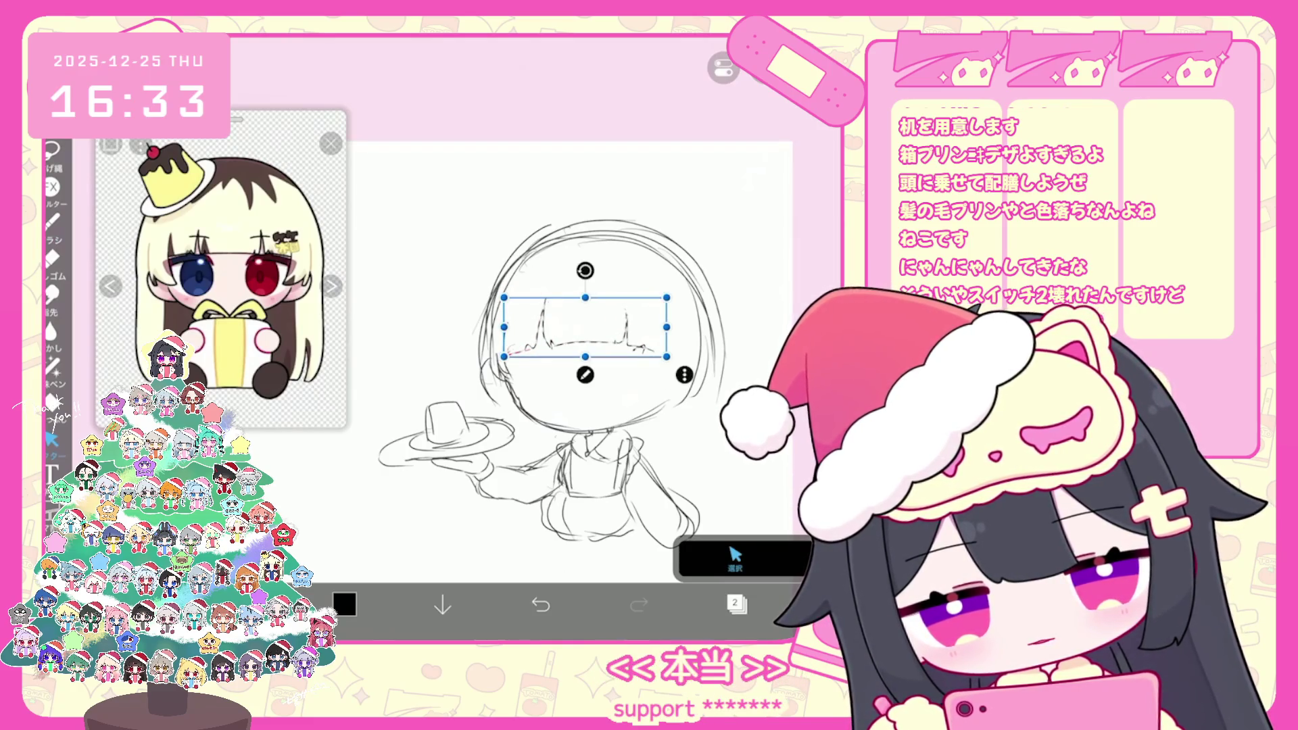
{"action": "left_click", "coordinate": [51, 219]}
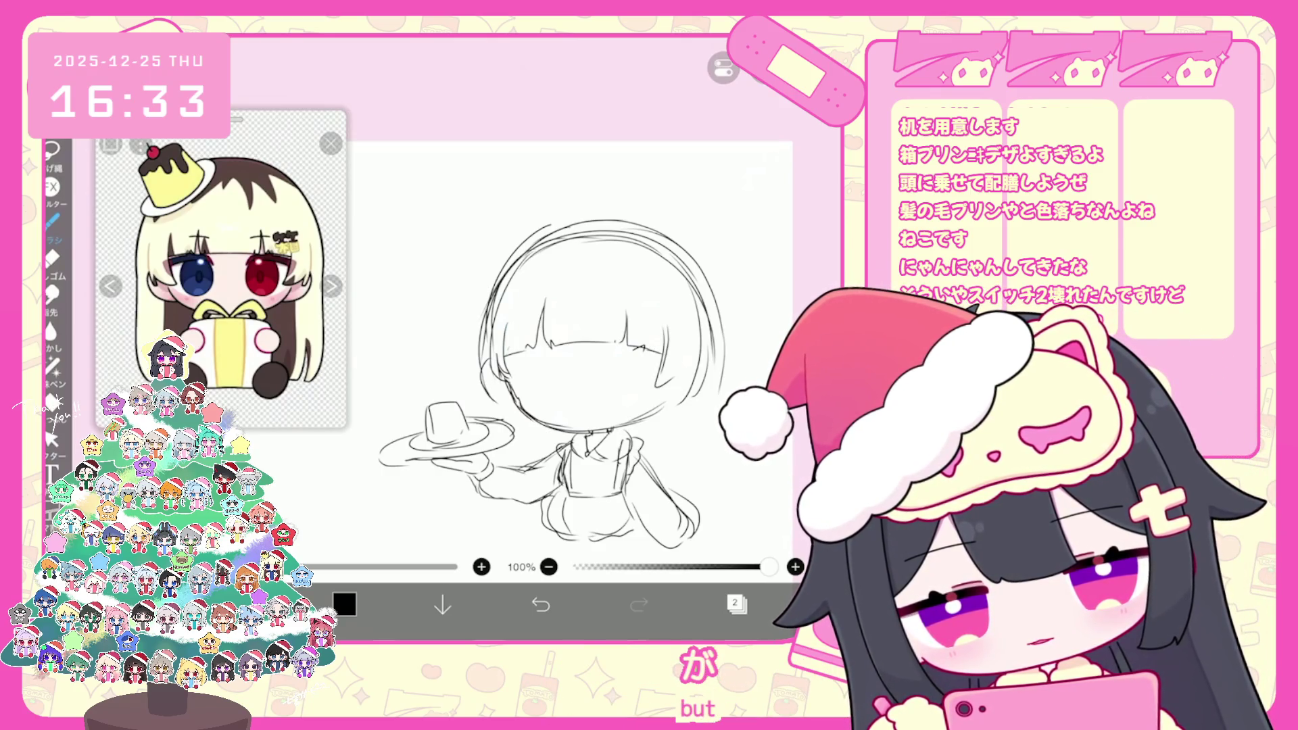
Add faint strokes to the left hair and refine the upper-left head outline
{"action": "mouse_move", "coordinate": [498, 357]}
{"action": "left_mouse_down"}
{"action": "mouse_move", "coordinate": [481, 393]}
{"action": "mouse_move", "coordinate": [506, 392]}
{"action": "left_mouse_up"}
{"action": "left_click_drag", "start_coordinate": [481, 350], "coordinate": [482, 391]}
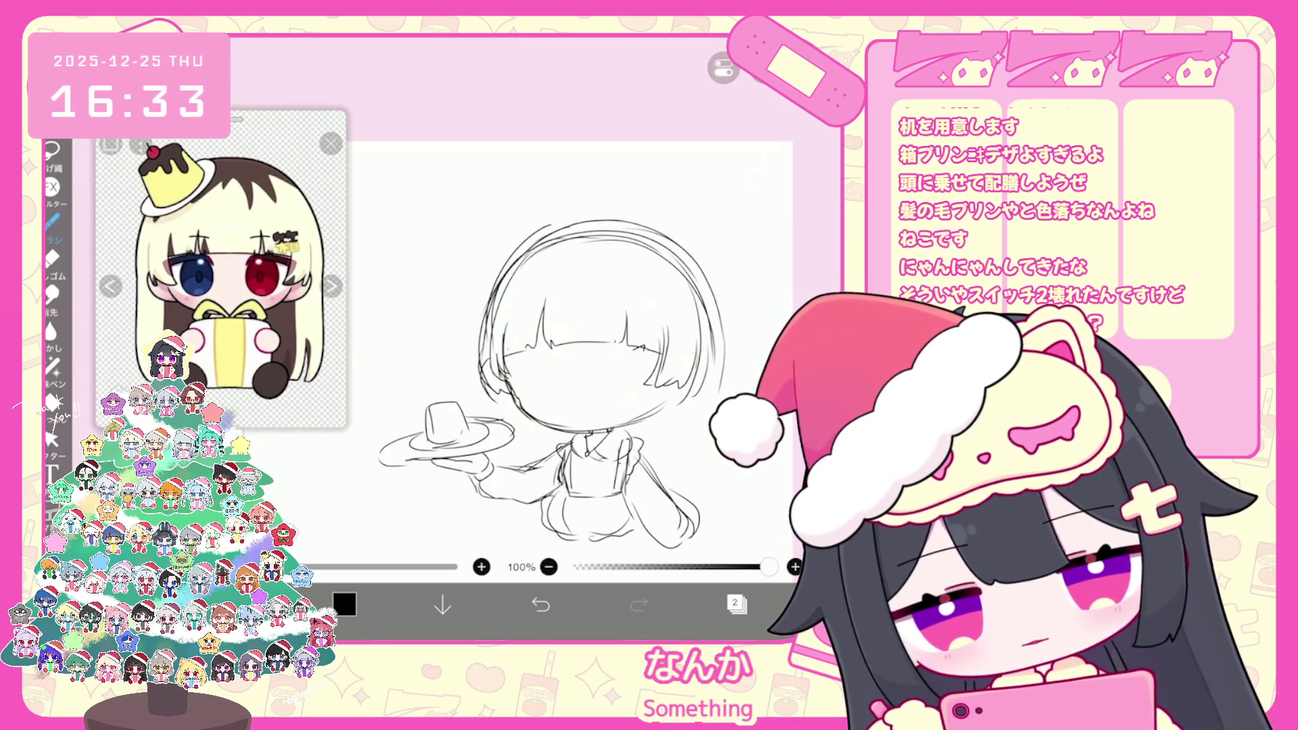
{"action": "mouse_move", "coordinate": [567, 227]}
{"action": "left_mouse_down"}
{"action": "mouse_move", "coordinate": [497, 287]}
{"action": "mouse_move", "coordinate": [484, 321]}
{"action": "left_mouse_up"}
{"action": "left_click_drag", "start_coordinate": [566, 228], "coordinate": [528, 250]}
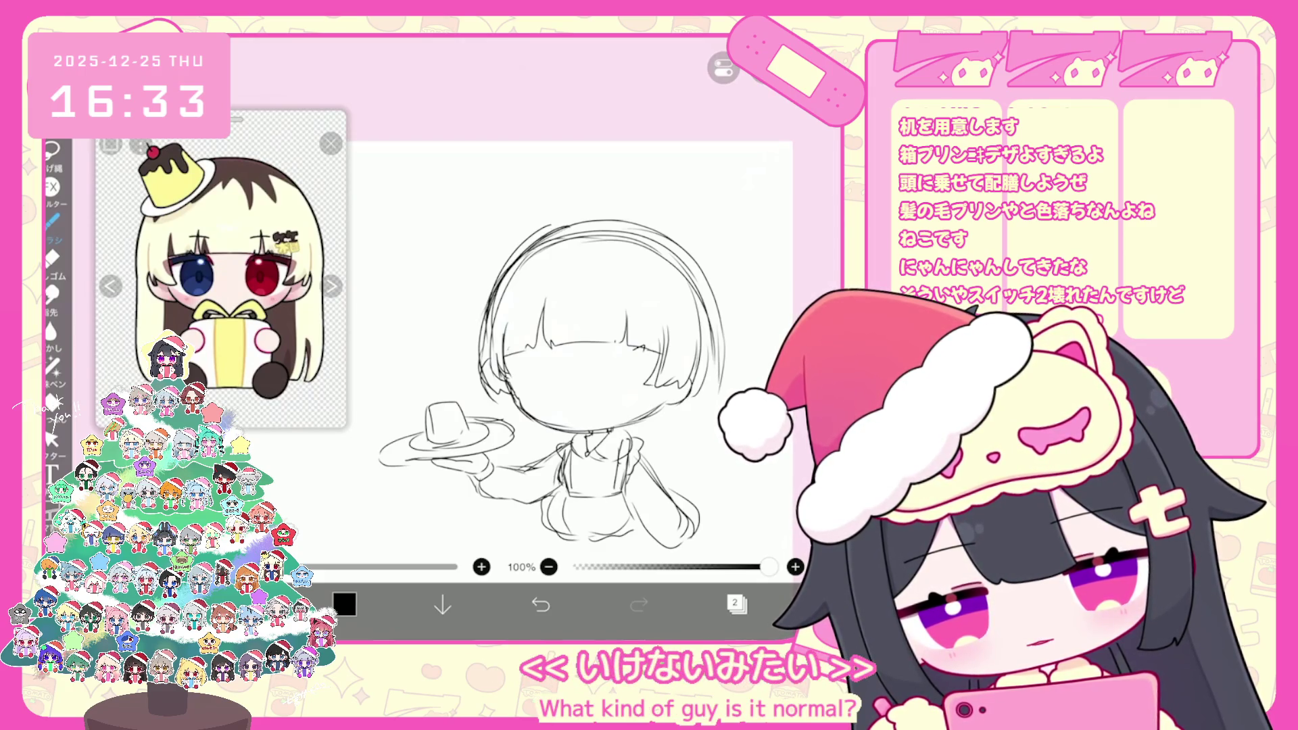
{"action": "left_click_drag", "start_coordinate": [658, 403], "coordinate": [680, 409]}
{"action": "left_click_drag", "start_coordinate": [498, 395], "coordinate": [516, 404]}
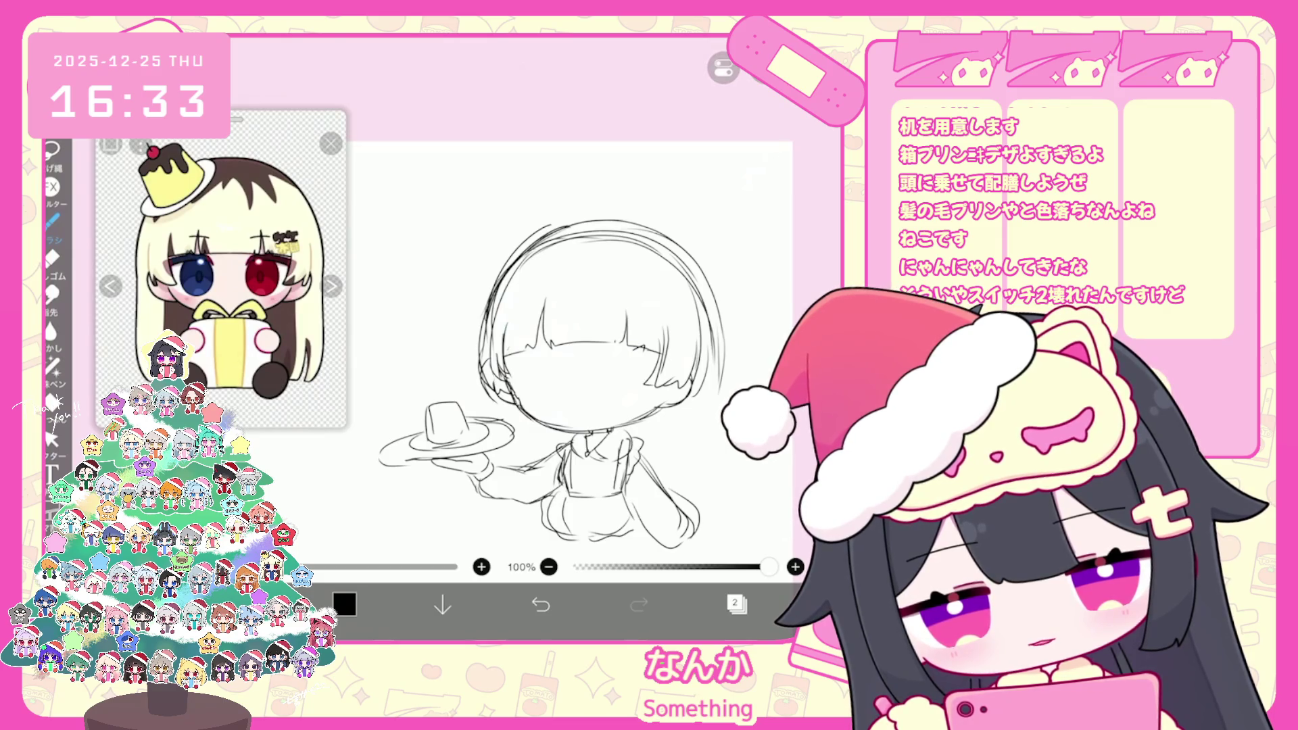
{"action": "scroll", "coordinate": [551, 378], "scroll_direction": "down", "scroll_amount": 3}
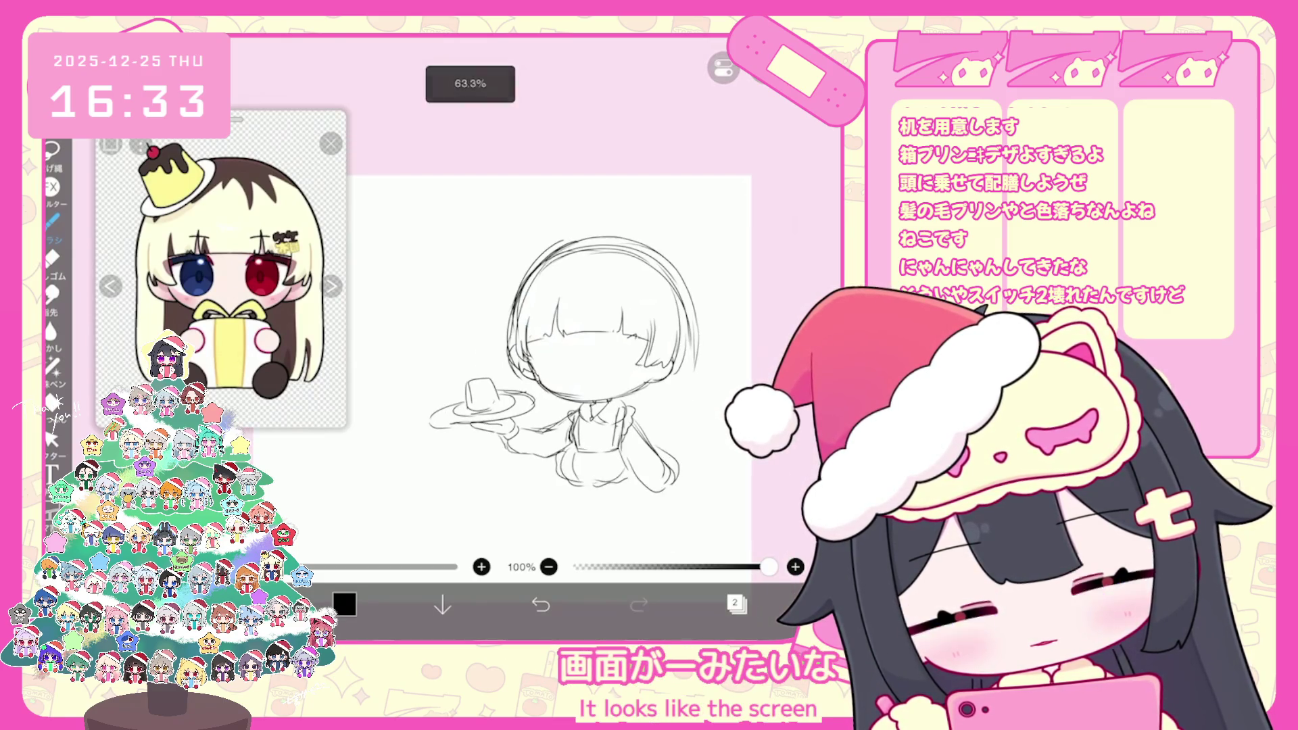
{"action": "scroll", "coordinate": [561, 351], "scroll_direction": "up", "scroll_amount": 2}
{"action": "left_click", "coordinate": [52, 439]}
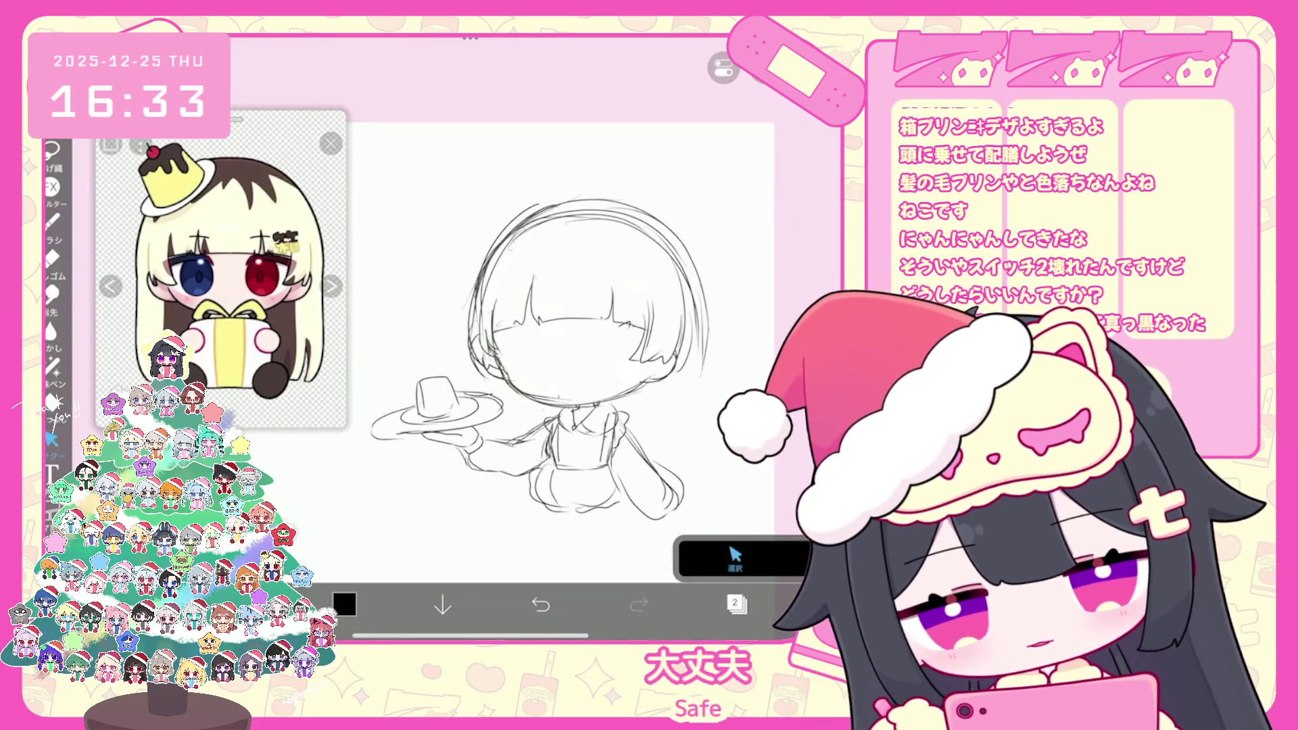
Draw a long hair strand down the right side, then undo it
{"action": "key", "text": "b"}
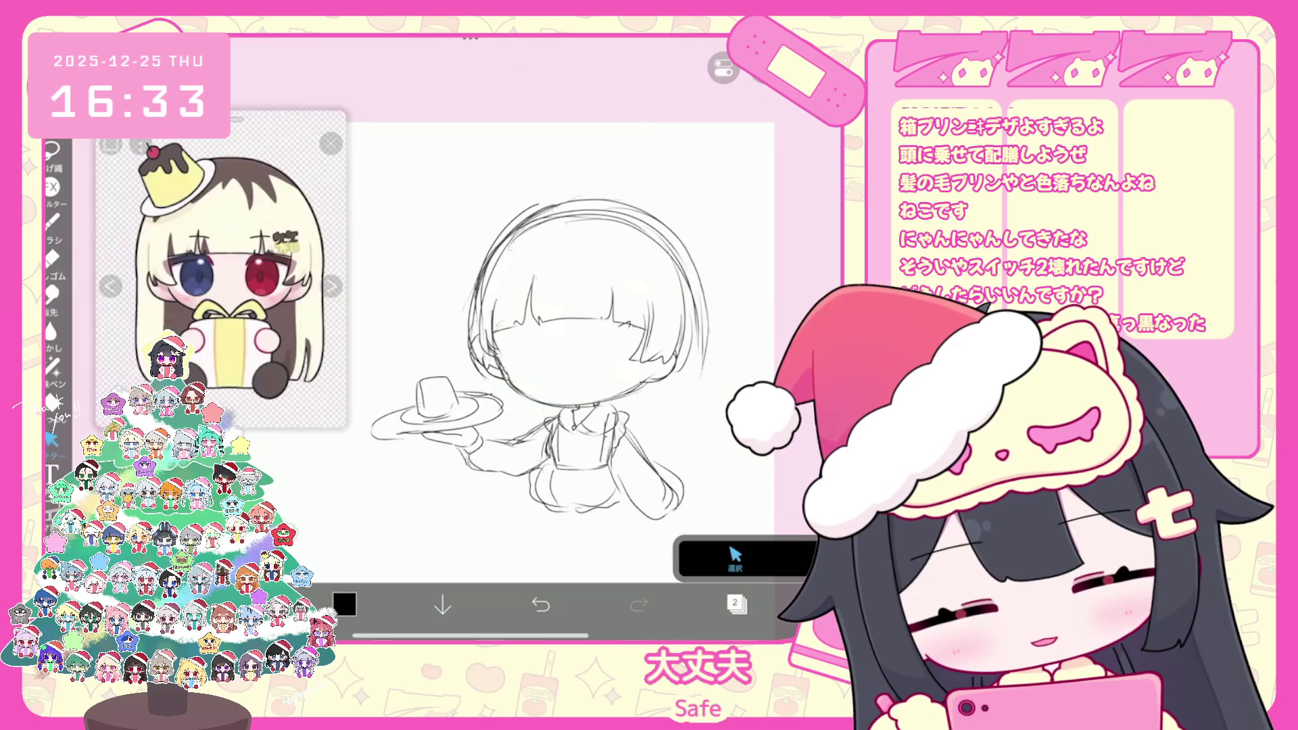
{"action": "scroll", "coordinate": [561, 352], "scroll_direction": "up", "scroll_amount": 1}
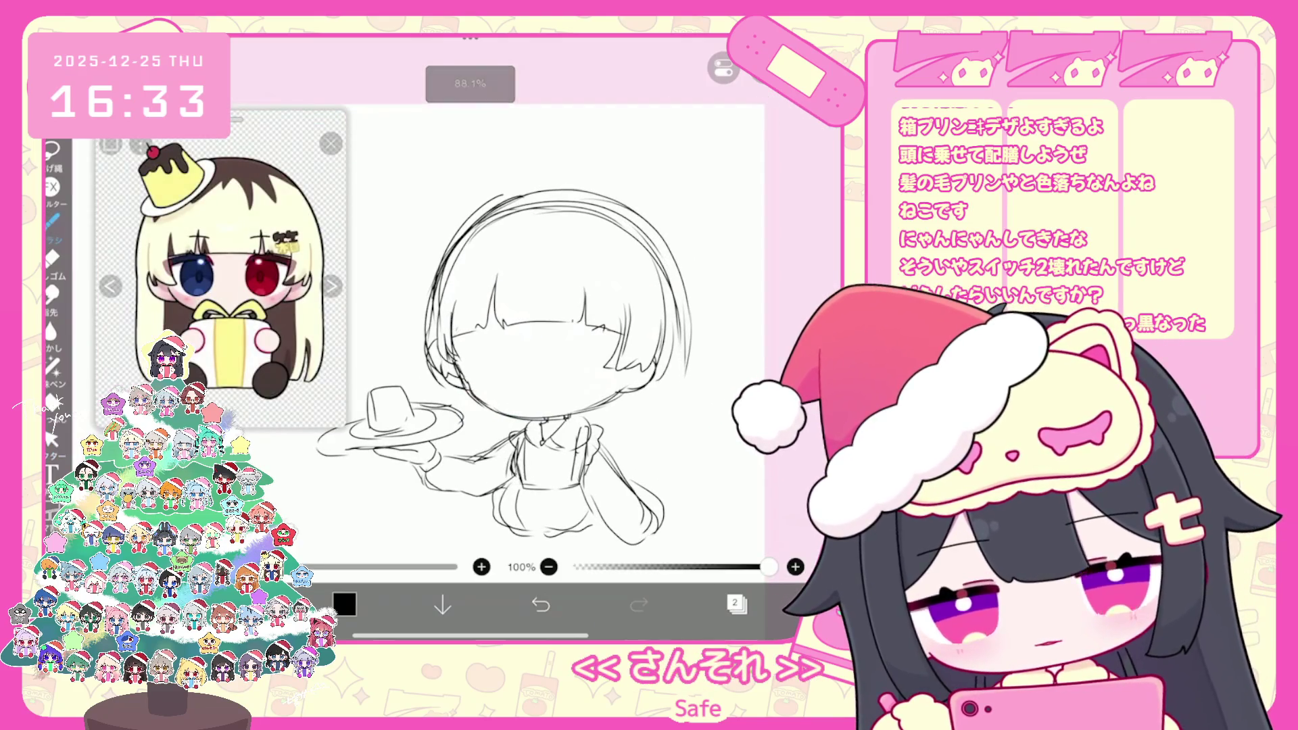
{"action": "scroll", "coordinate": [554, 338], "scroll_direction": "down", "scroll_amount": 1}
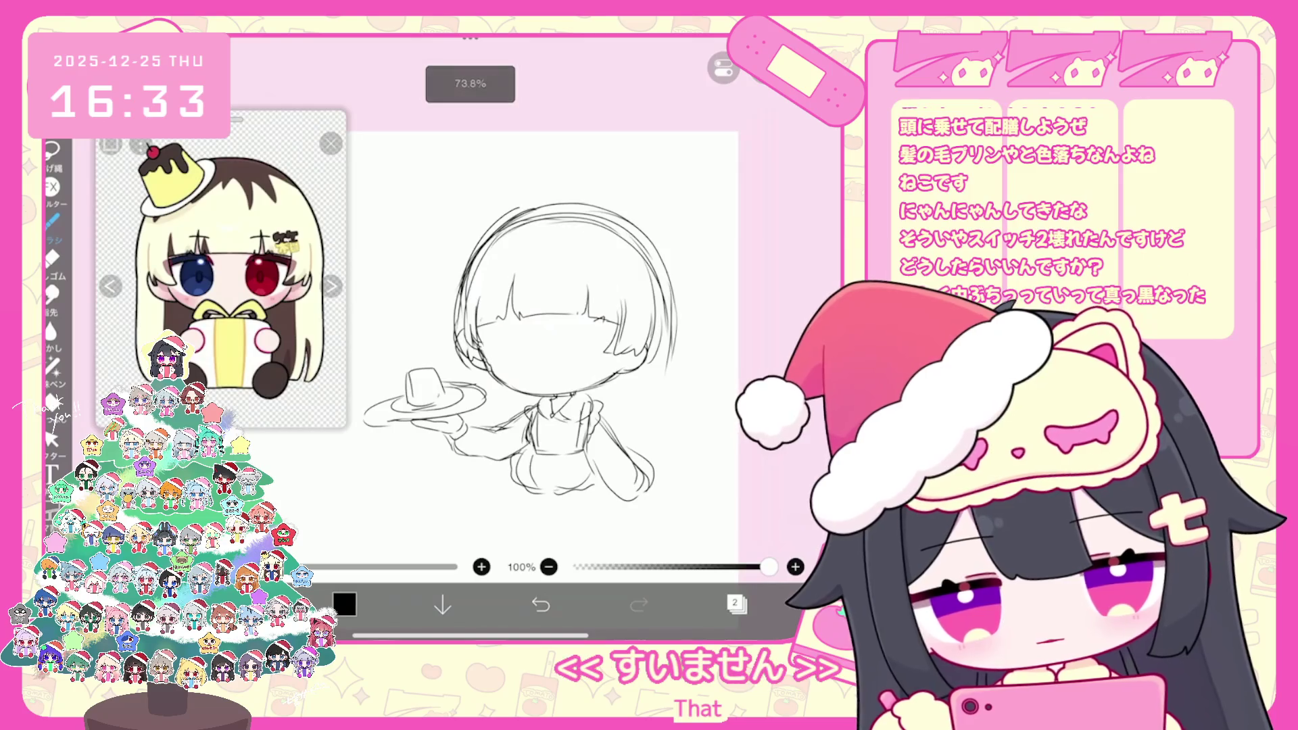
{"action": "left_click_drag", "start_coordinate": [674, 358], "coordinate": [688, 500]}
{"action": "left_click_drag", "start_coordinate": [678, 453], "coordinate": [669, 500]}
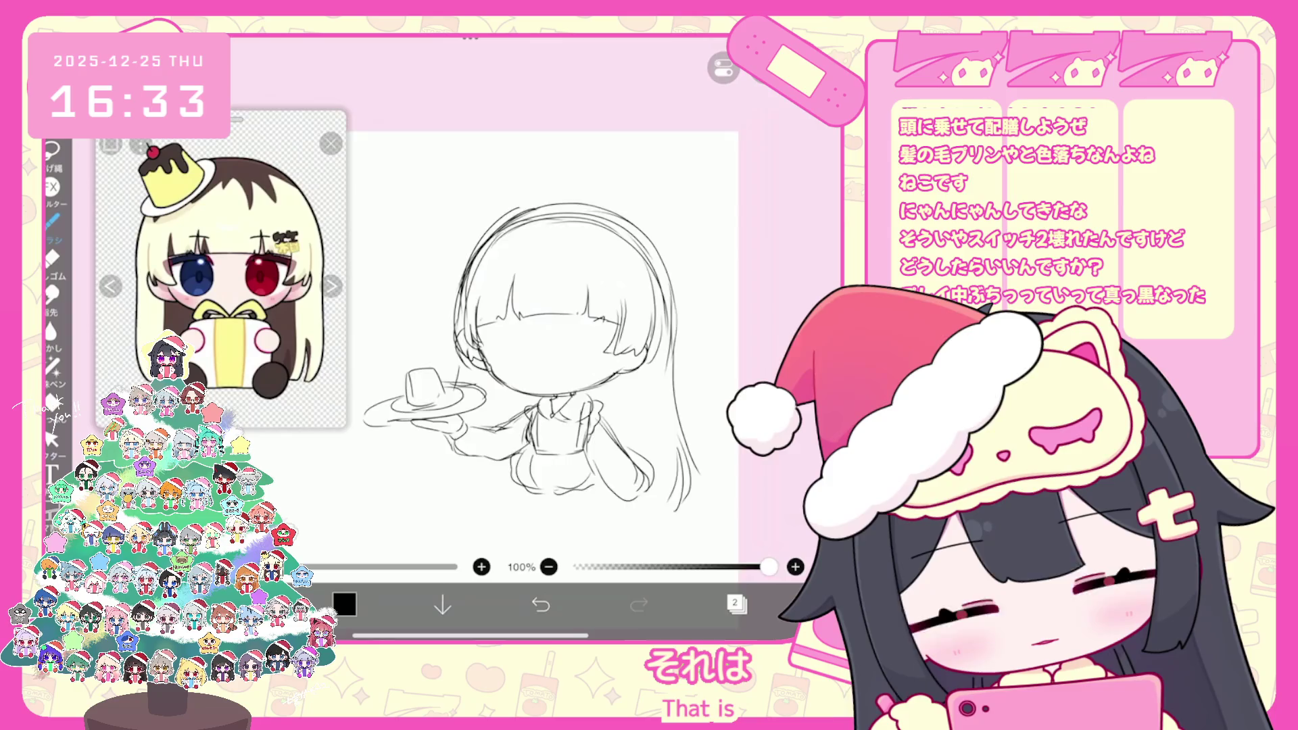
{"action": "left_click", "coordinate": [540, 604]}
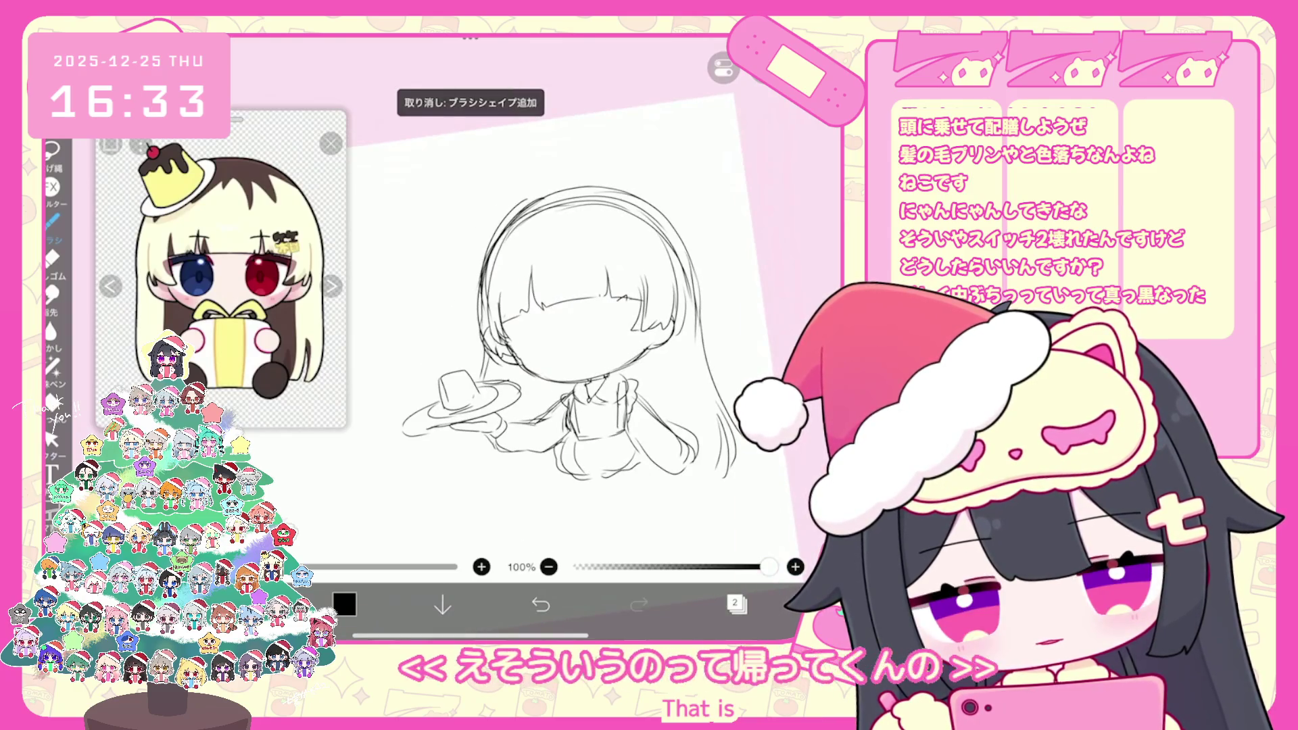
{"action": "left_click", "coordinate": [541, 604]}
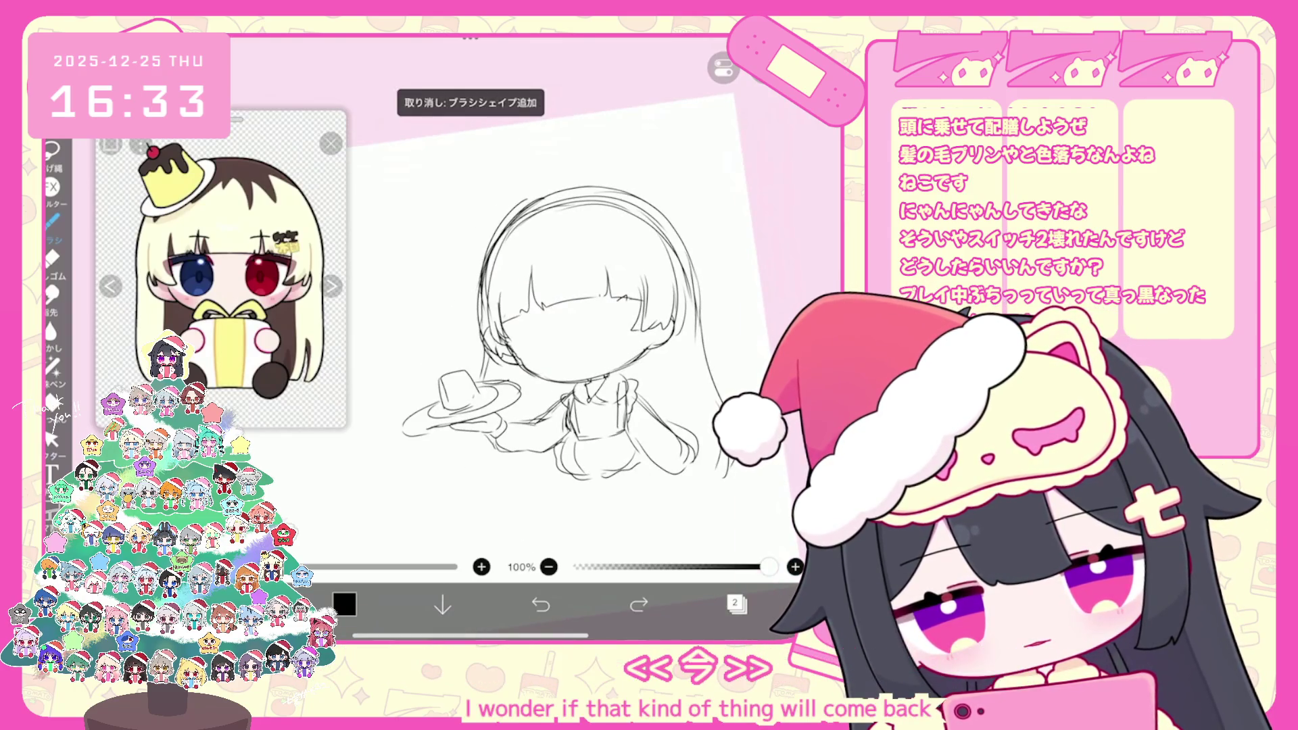
Draw long hair strands down the lower left, undoing the last stroke
{"action": "mouse_move", "coordinate": [467, 427]}
{"action": "left_mouse_down"}
{"action": "mouse_move", "coordinate": [458, 480]}
{"action": "mouse_move", "coordinate": [483, 510]}
{"action": "left_mouse_up"}
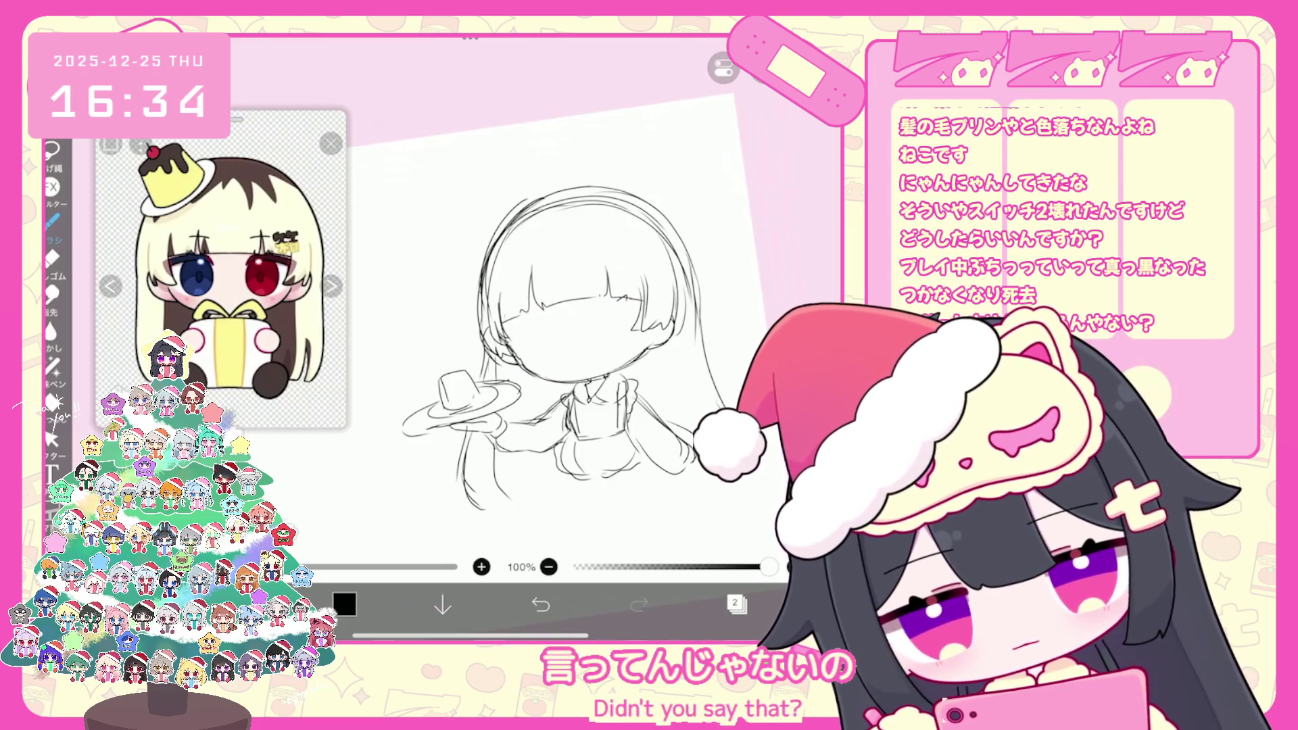
{"action": "left_click_drag", "start_coordinate": [575, 304], "coordinate": [538, 288]}
{"action": "key", "text": "ctrl+z"}
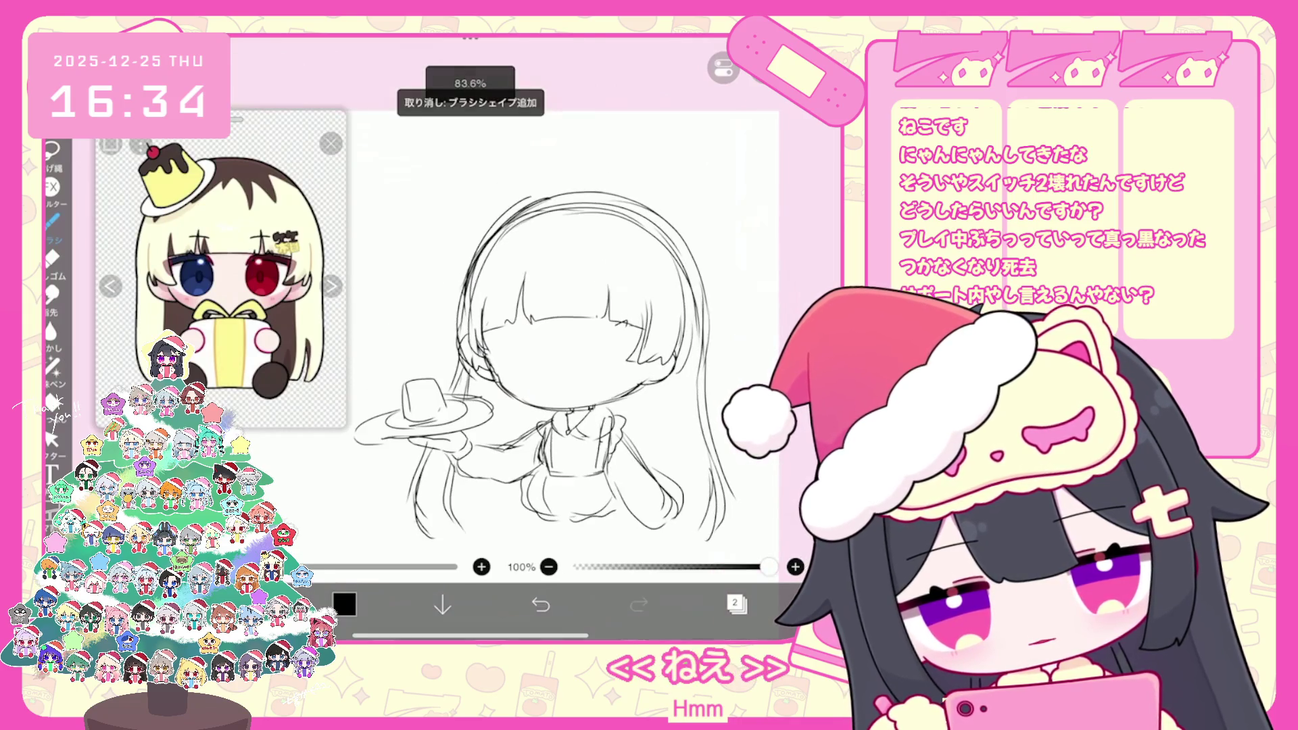
{"action": "left_click", "coordinate": [736, 604]}
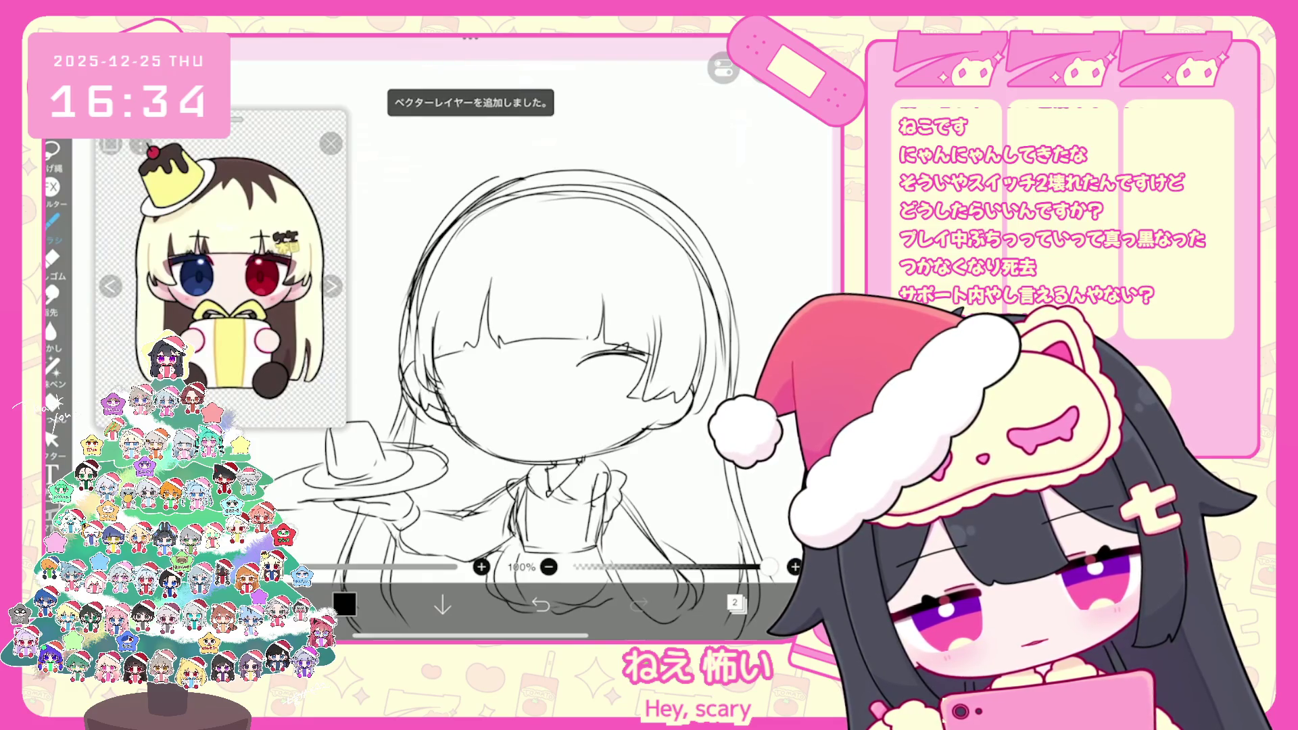
Try a closed-eye arc on the left eye, then undo it and the other stray strokes
{"action": "left_click_drag", "start_coordinate": [442, 371], "coordinate": [514, 361]}
{"action": "key", "text": "ctrl+z"}
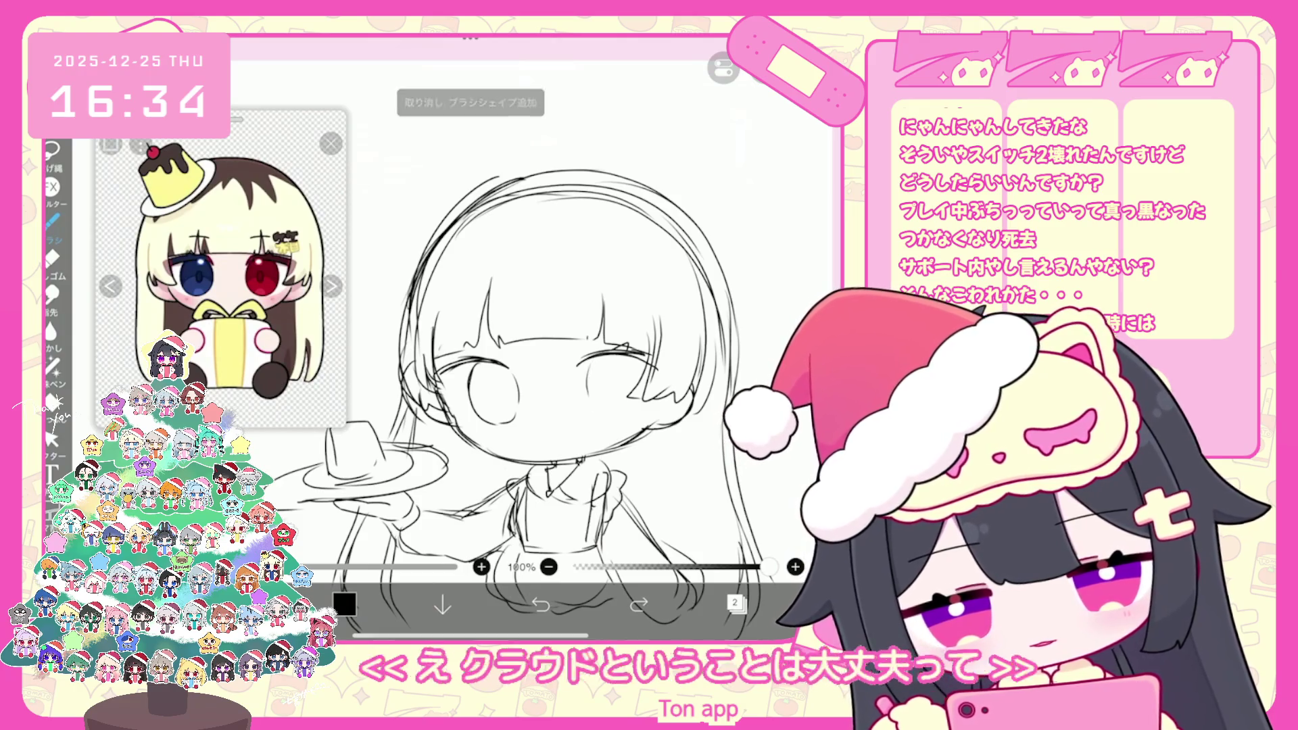
{"action": "key", "text": "ctrl+z"}
{"action": "key", "text": "ctrl+z"}
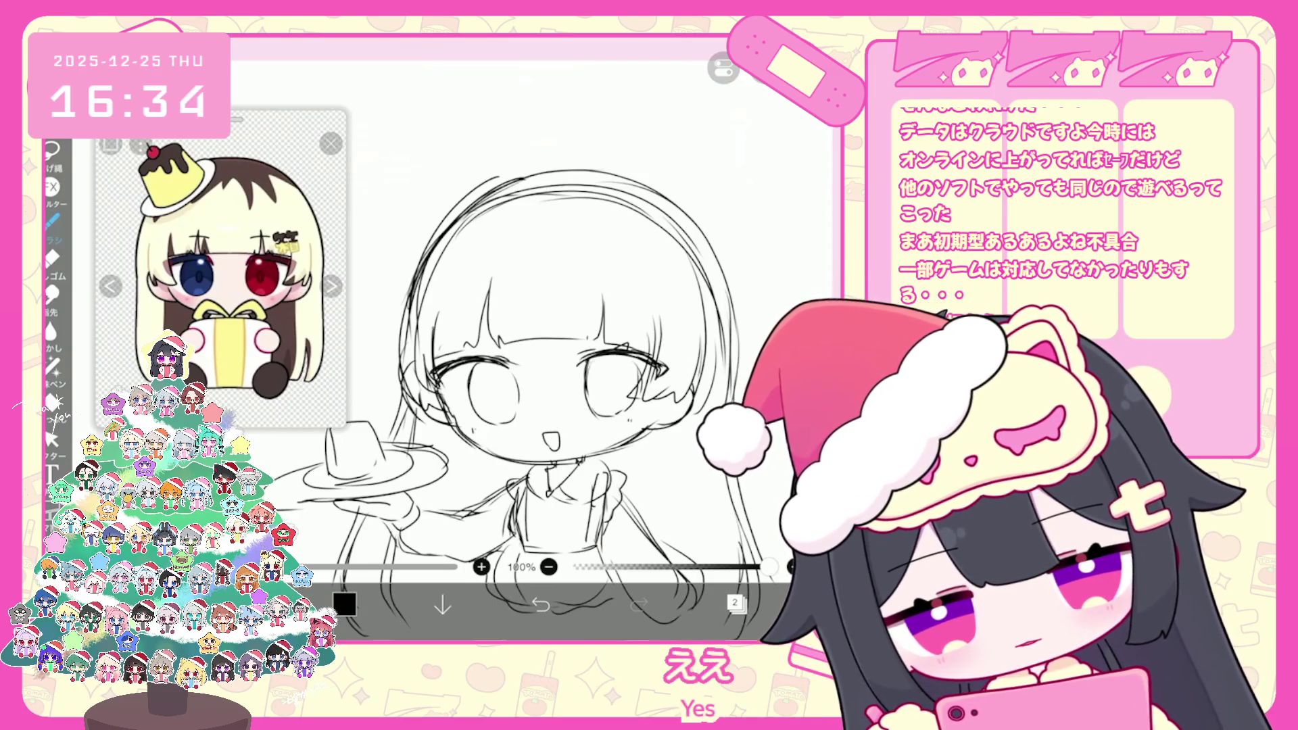
{"action": "left_click", "coordinate": [540, 604]}
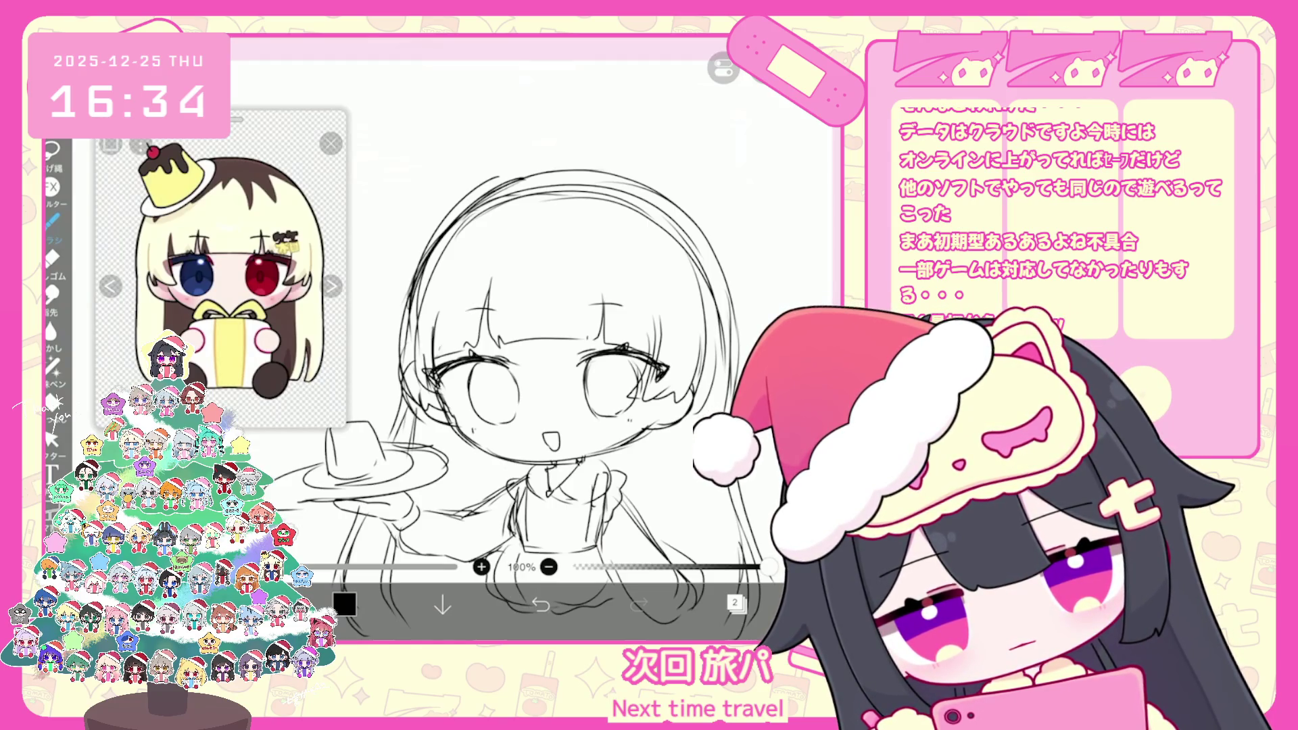
{"action": "key", "text": "ctrl+z"}
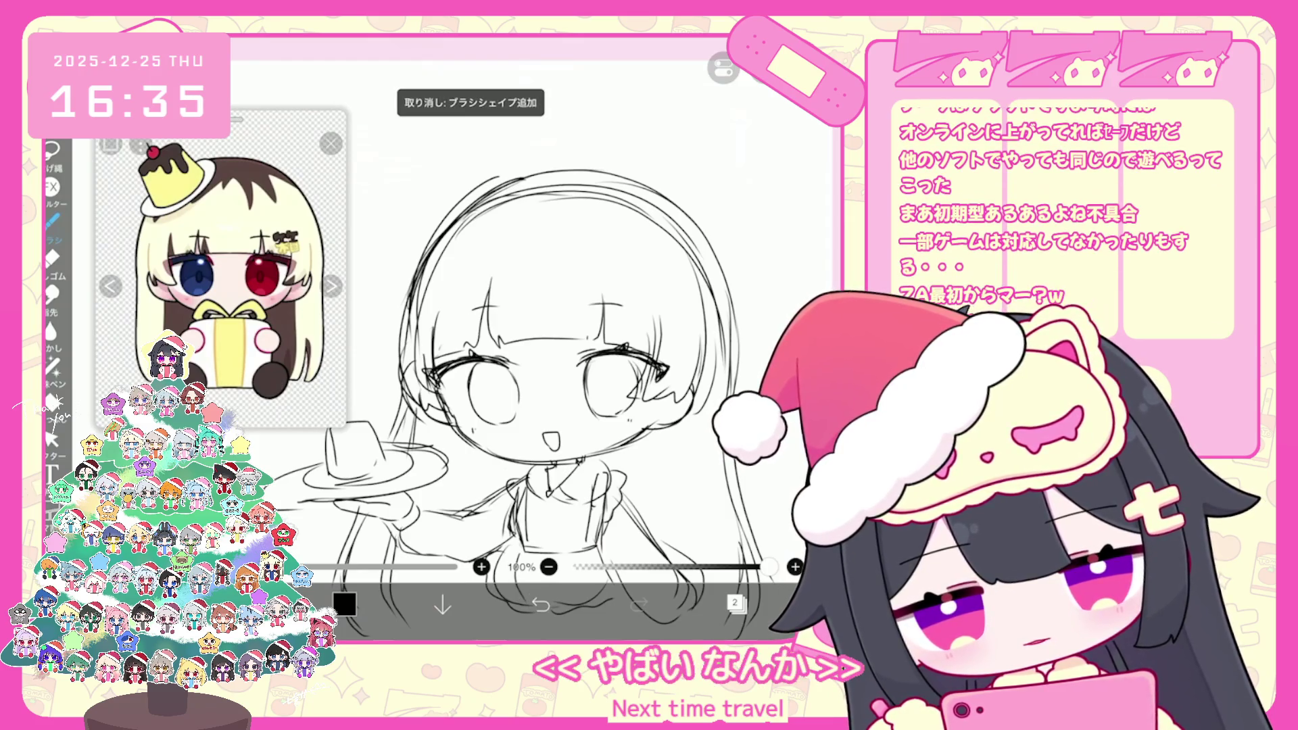
Undo three stray strokes around the face, recentre the view, and show the layers panel
{"action": "scroll", "coordinate": [533, 338], "scroll_direction": "down", "scroll_amount": 3}
{"action": "scroll", "coordinate": [514, 419], "scroll_direction": "up", "scroll_amount": 2}
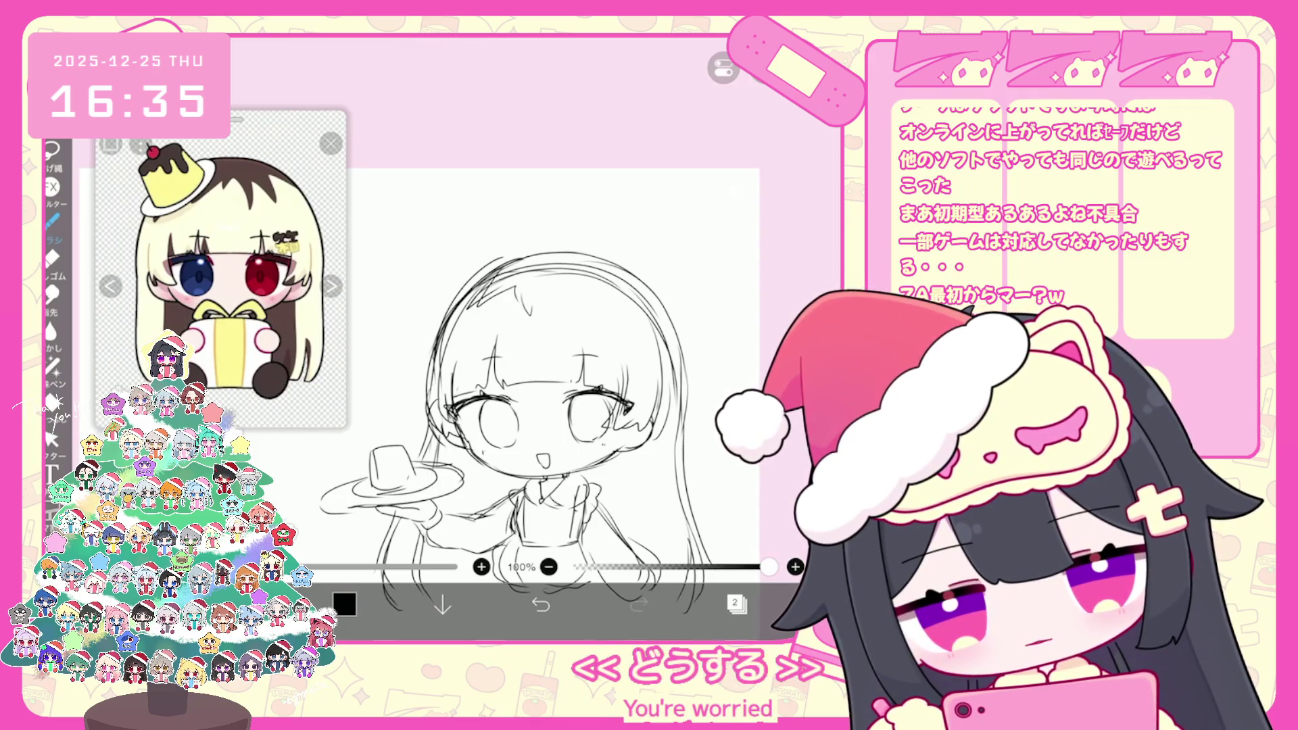
{"action": "key", "text": "ctrl+z"}
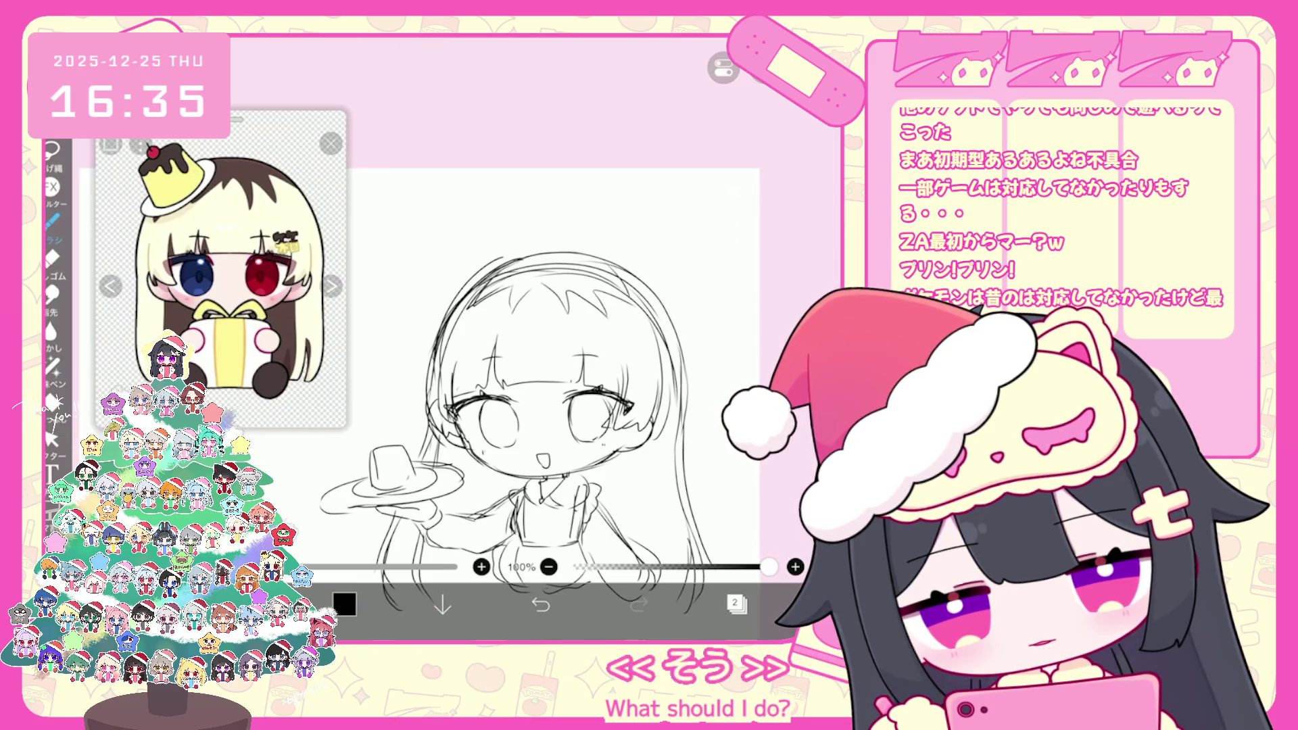
{"action": "key", "text": "ctrl+z"}
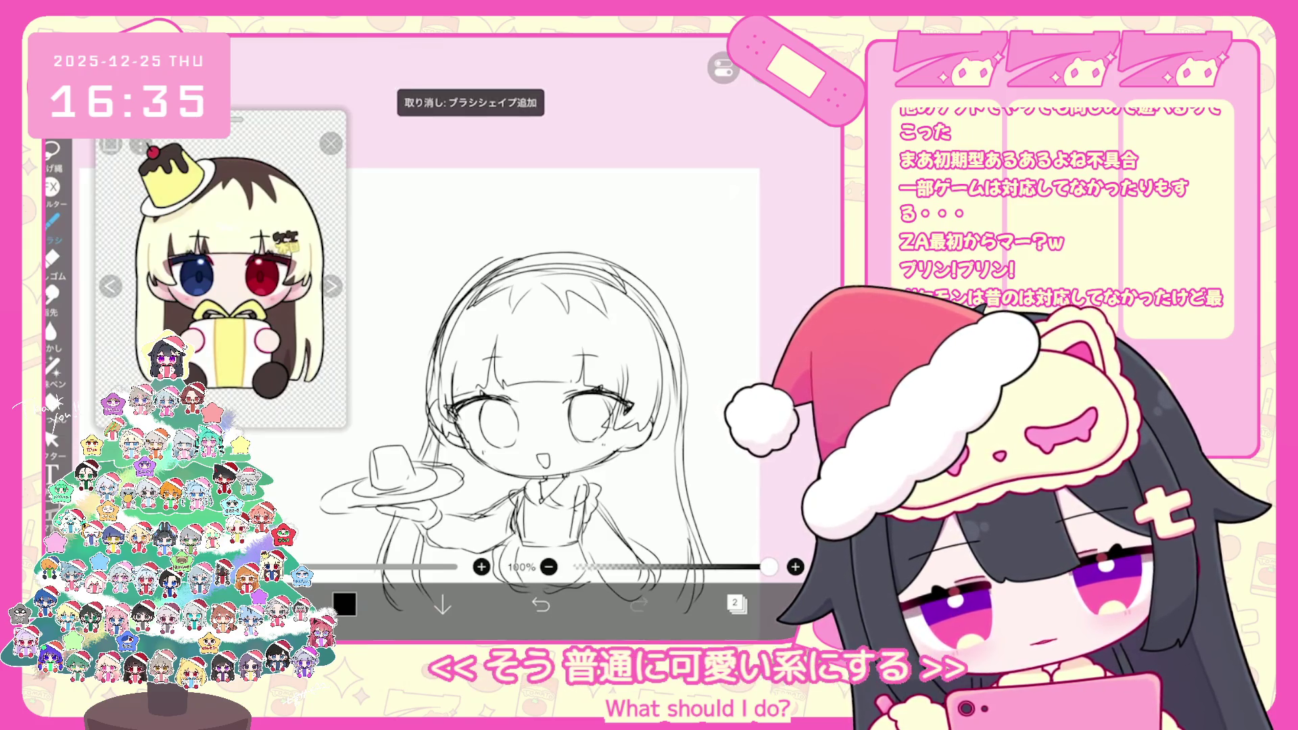
{"action": "key", "text": "ctrl+z"}
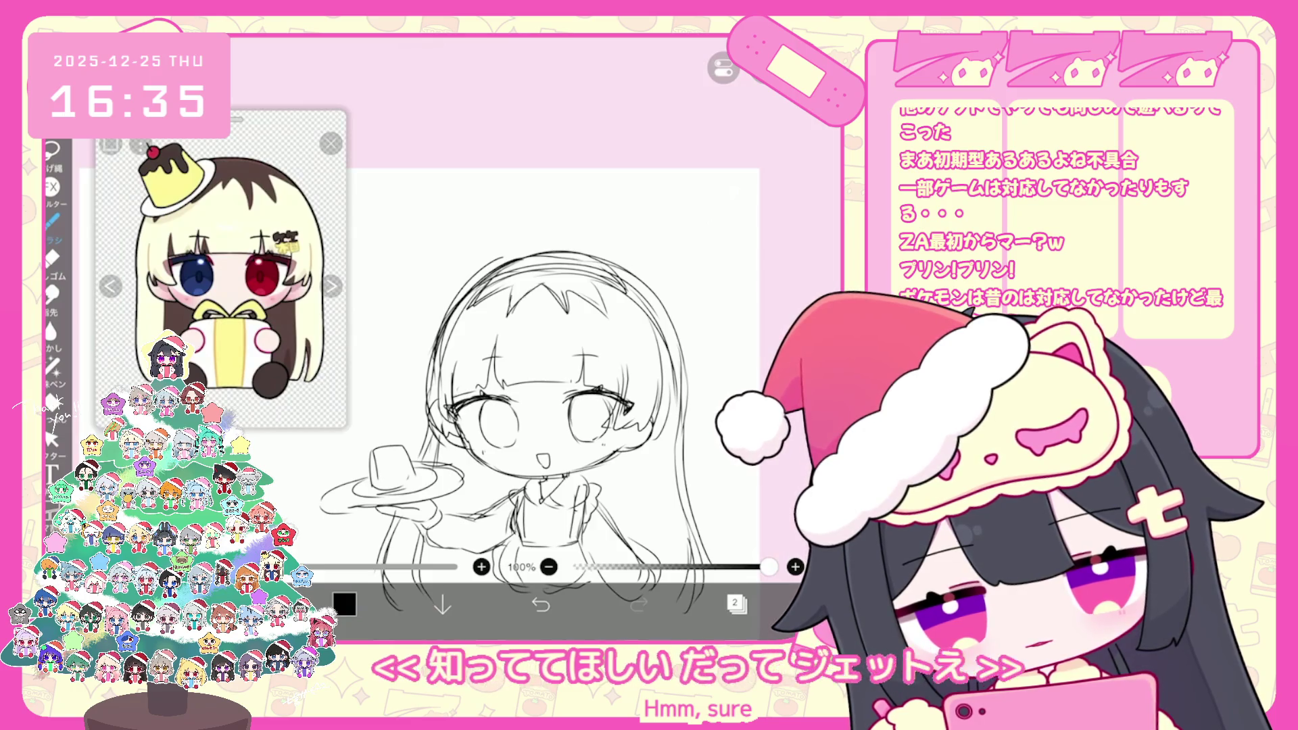
{"action": "left_click_drag", "start_coordinate": [527, 379], "coordinate": [496, 346]}
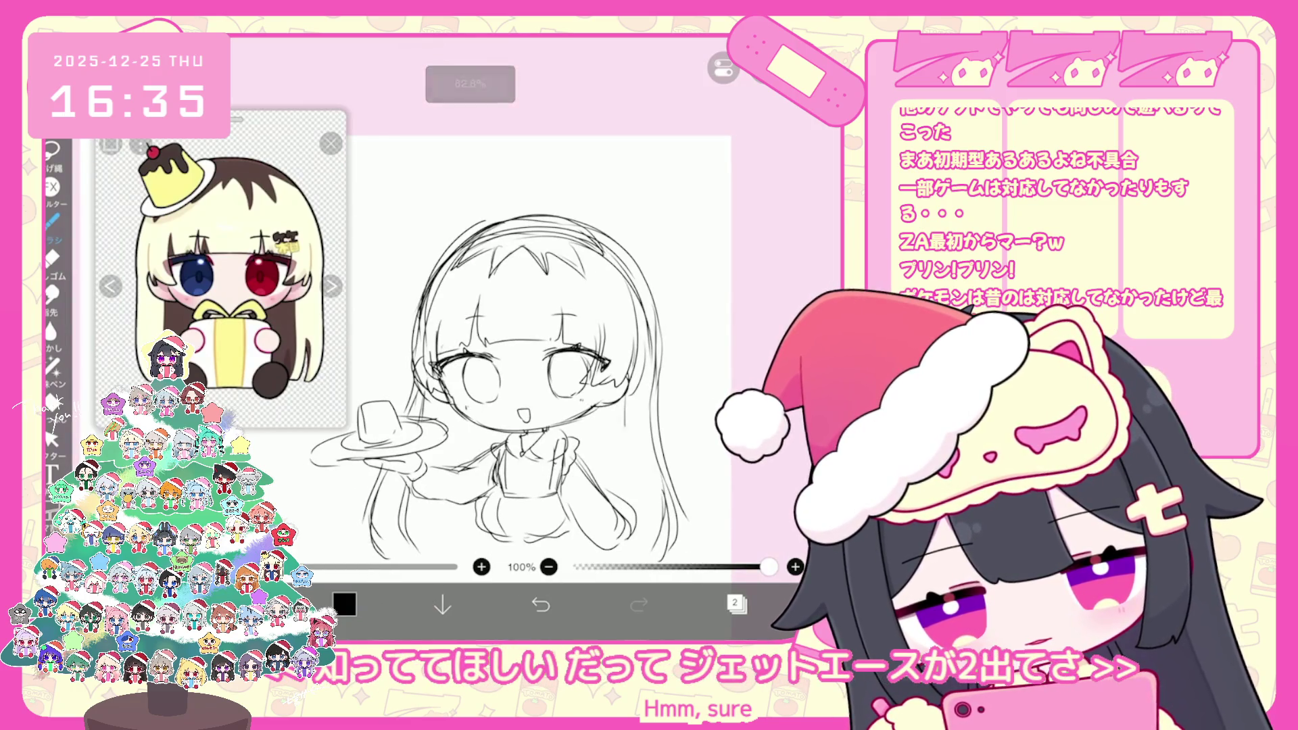
{"action": "scroll", "coordinate": [511, 370], "scroll_direction": "up", "scroll_amount": 2}
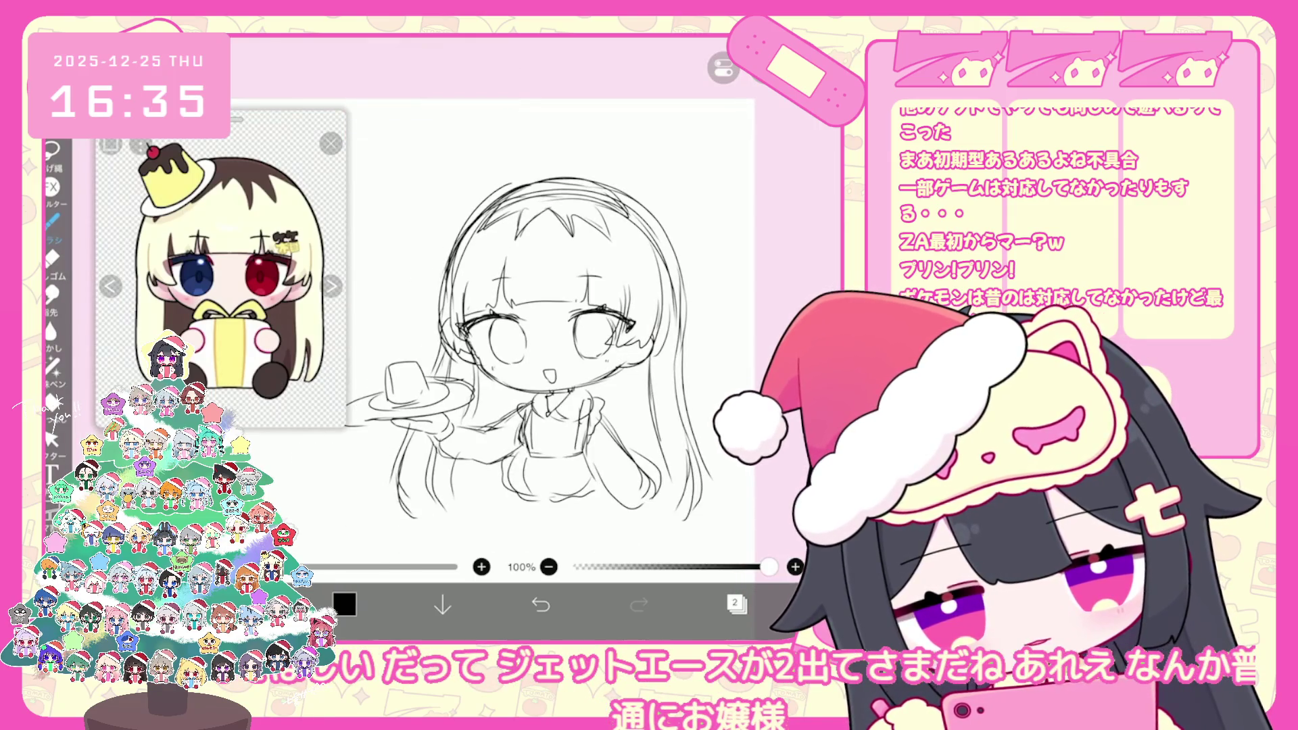
{"action": "left_click", "coordinate": [735, 603]}
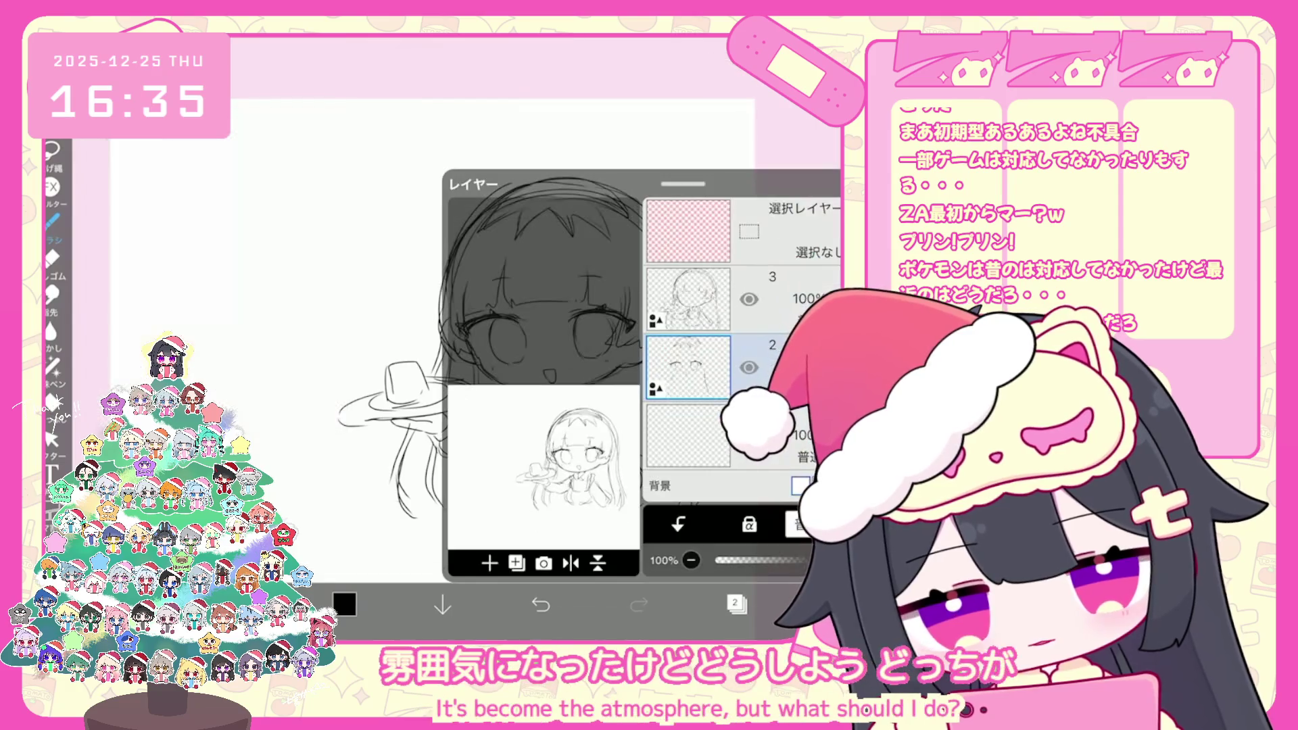
Hide the layer list, undo two eye strokes, and begin the pudding hat on the head
{"action": "left_click", "coordinate": [735, 603]}
{"action": "scroll", "coordinate": [540, 338], "scroll_direction": "up", "scroll_amount": 2}
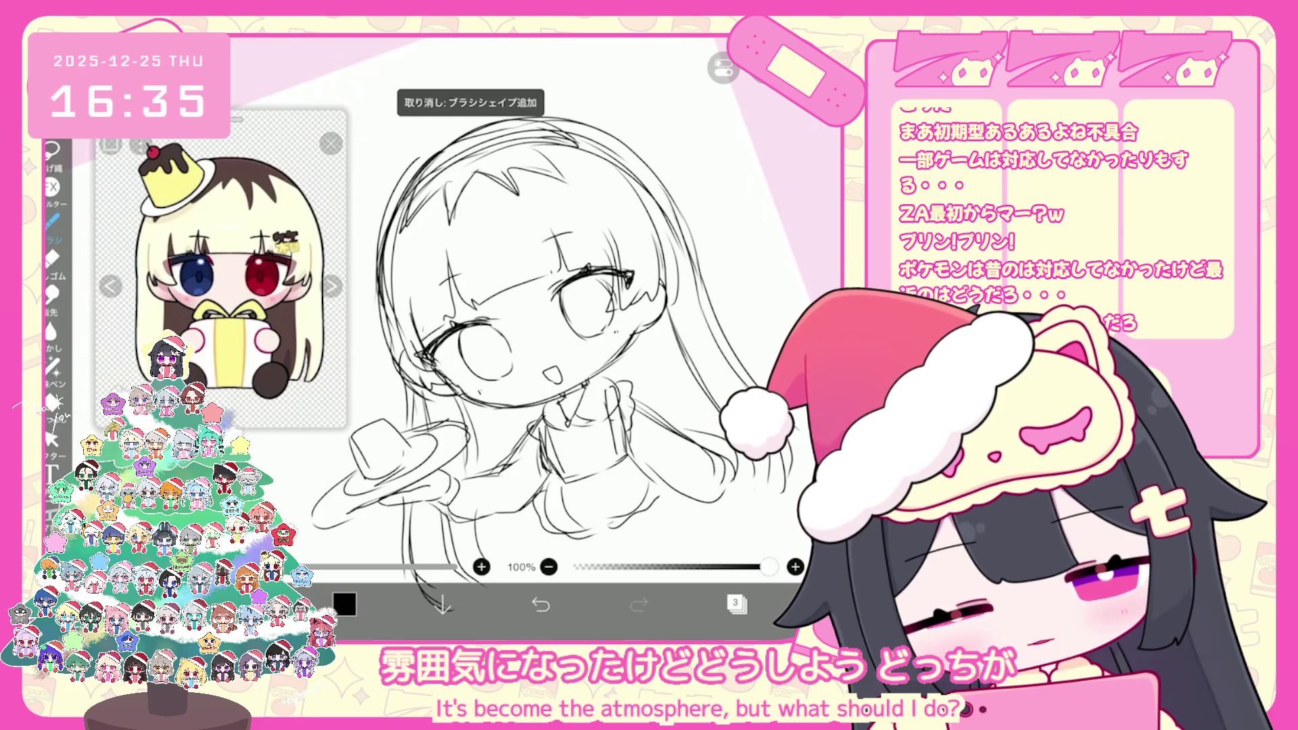
{"action": "scroll", "coordinate": [540, 337], "scroll_direction": "up", "scroll_amount": 2}
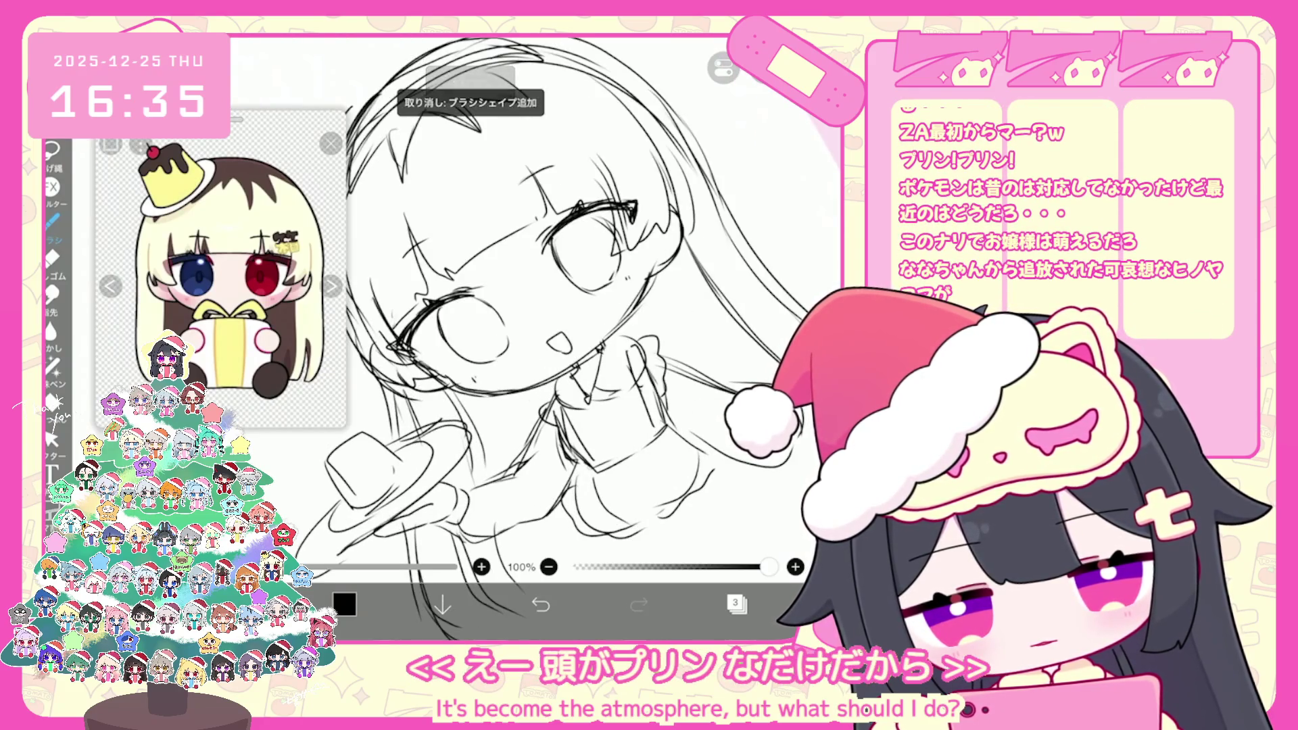
{"action": "left_click", "coordinate": [540, 604]}
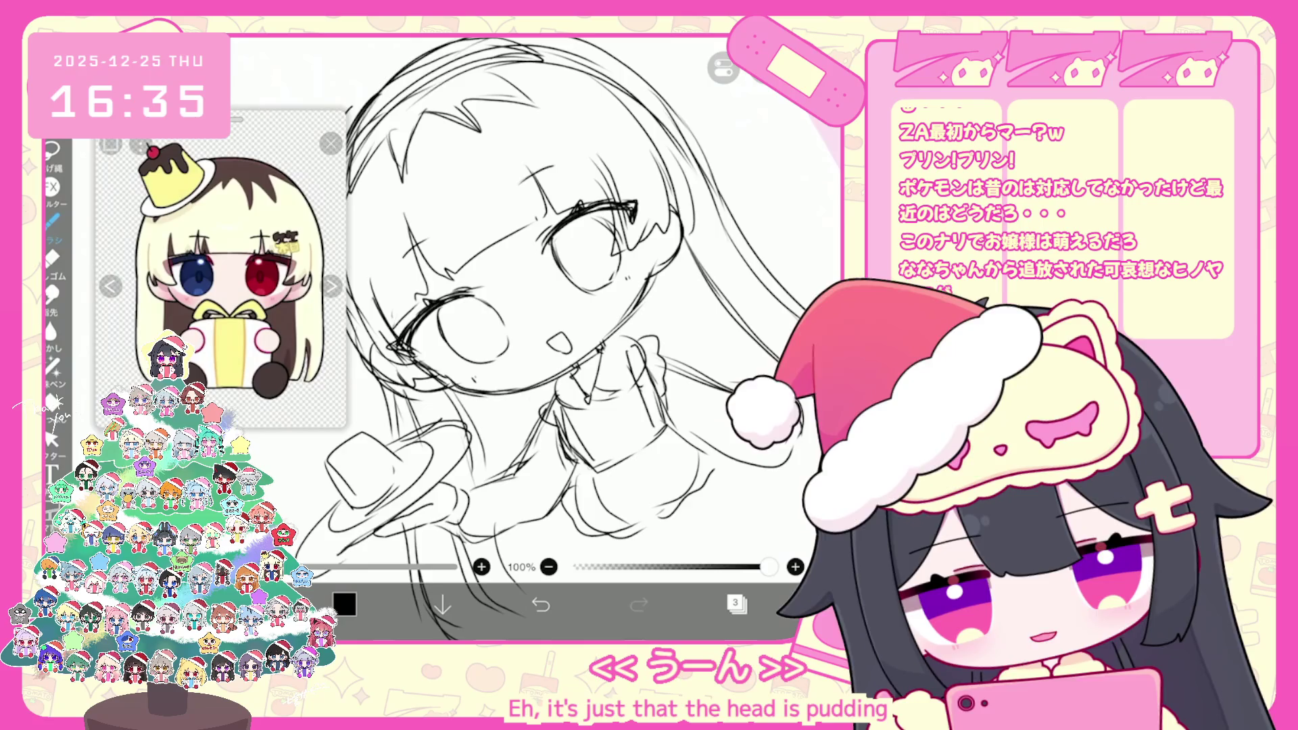
{"action": "key", "text": "ctrl+z"}
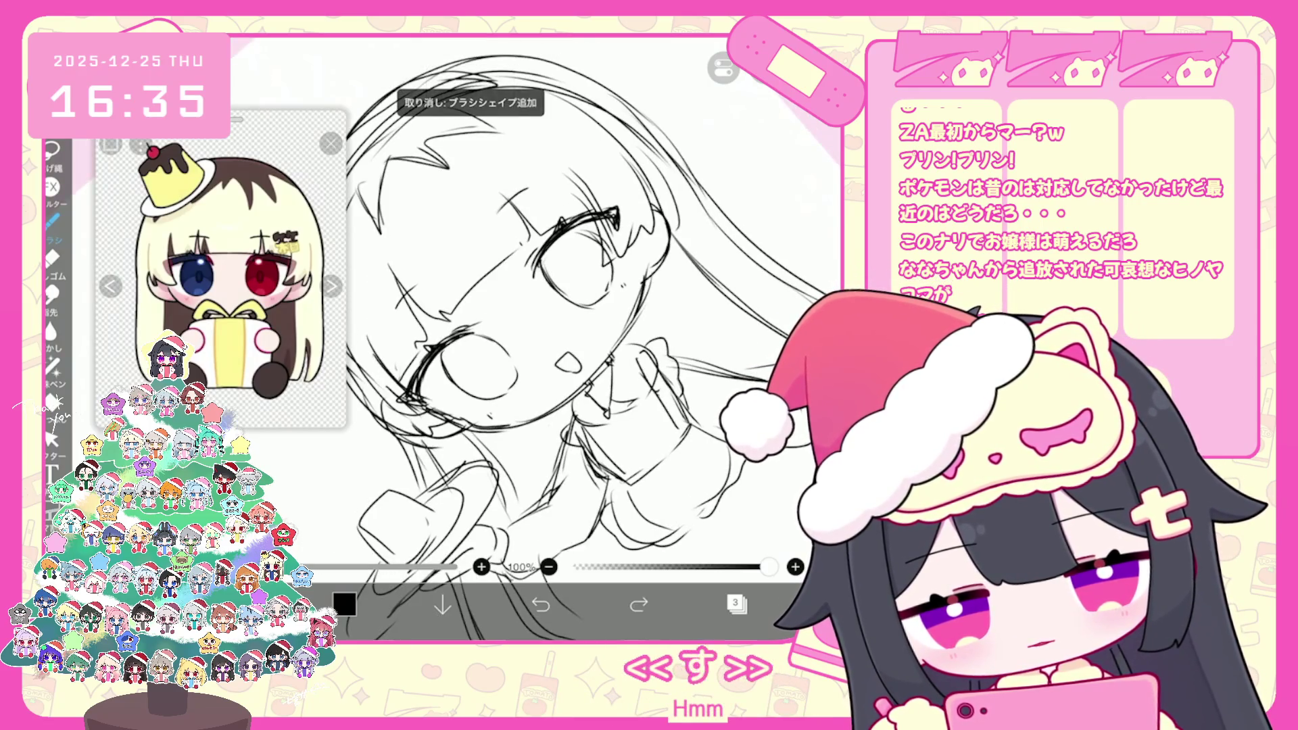
{"action": "scroll", "coordinate": [541, 338], "scroll_direction": "down", "scroll_amount": 5}
{"action": "left_click", "coordinate": [735, 603]}
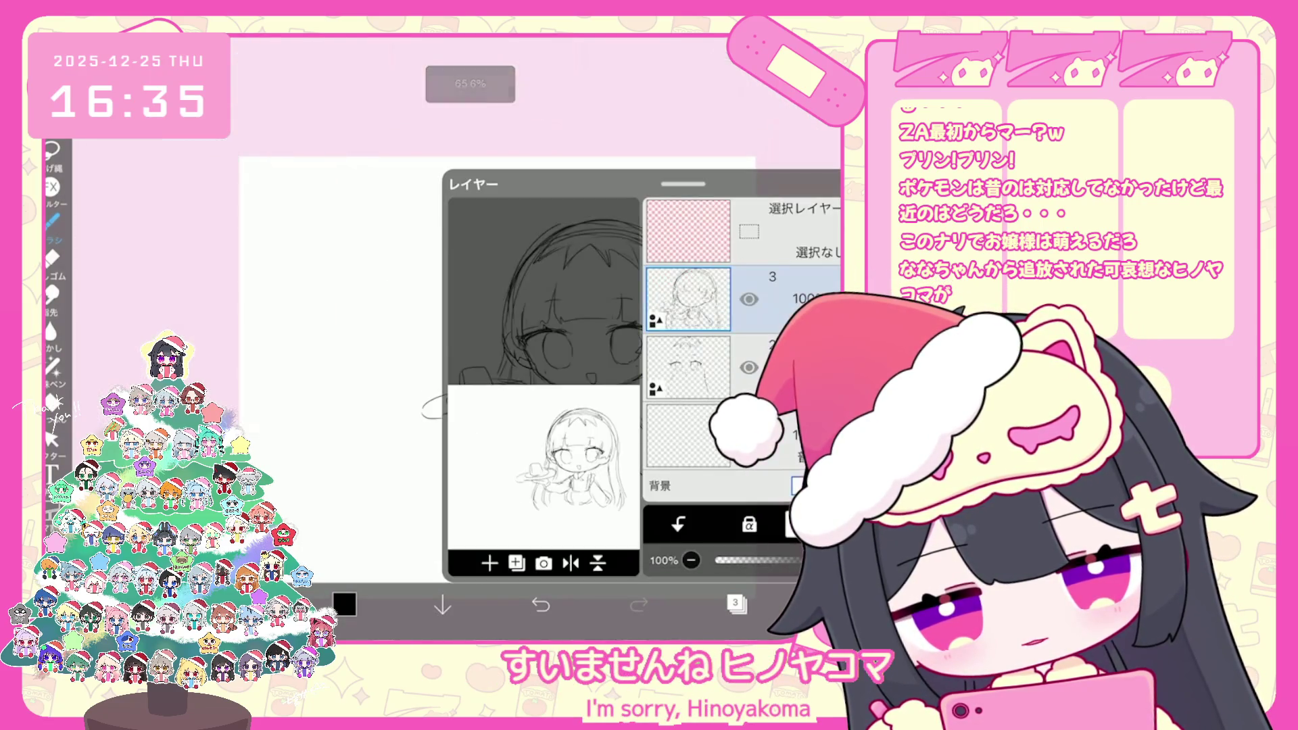
{"action": "left_click", "coordinate": [736, 604]}
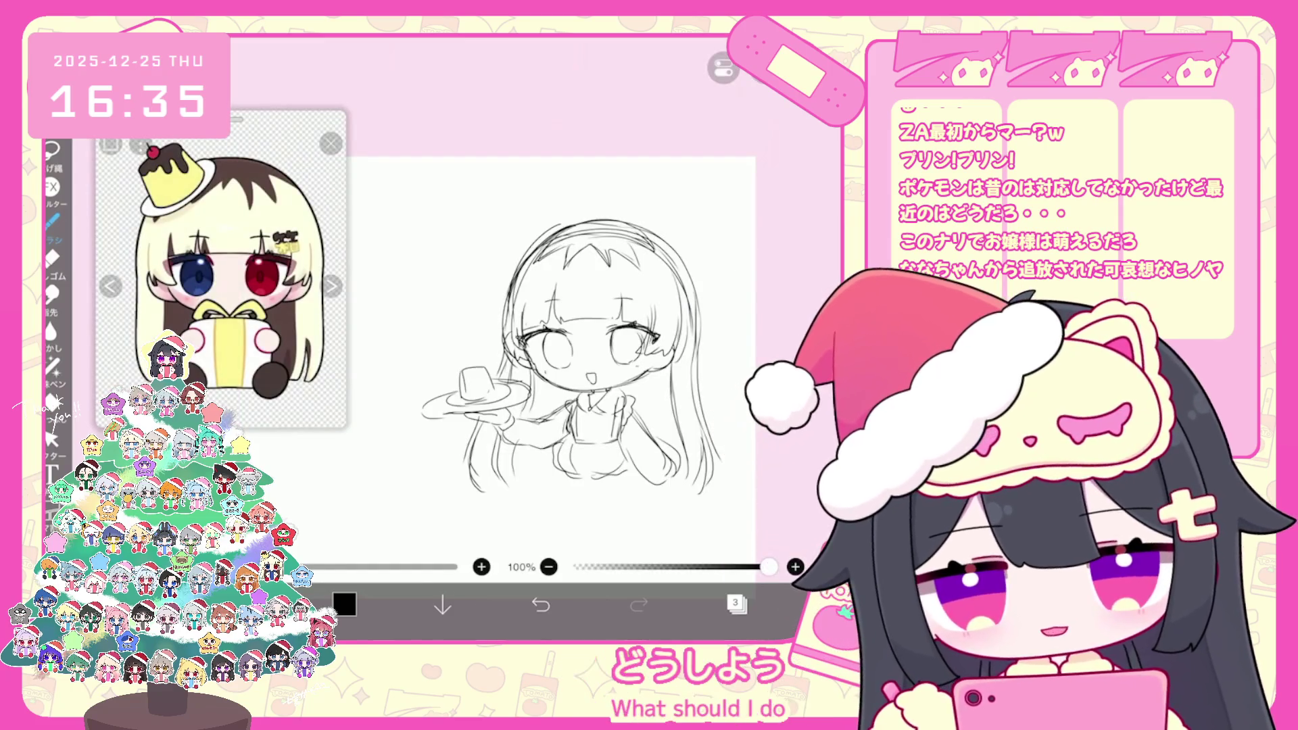
{"action": "scroll", "coordinate": [551, 379], "scroll_direction": "up", "scroll_amount": 2}
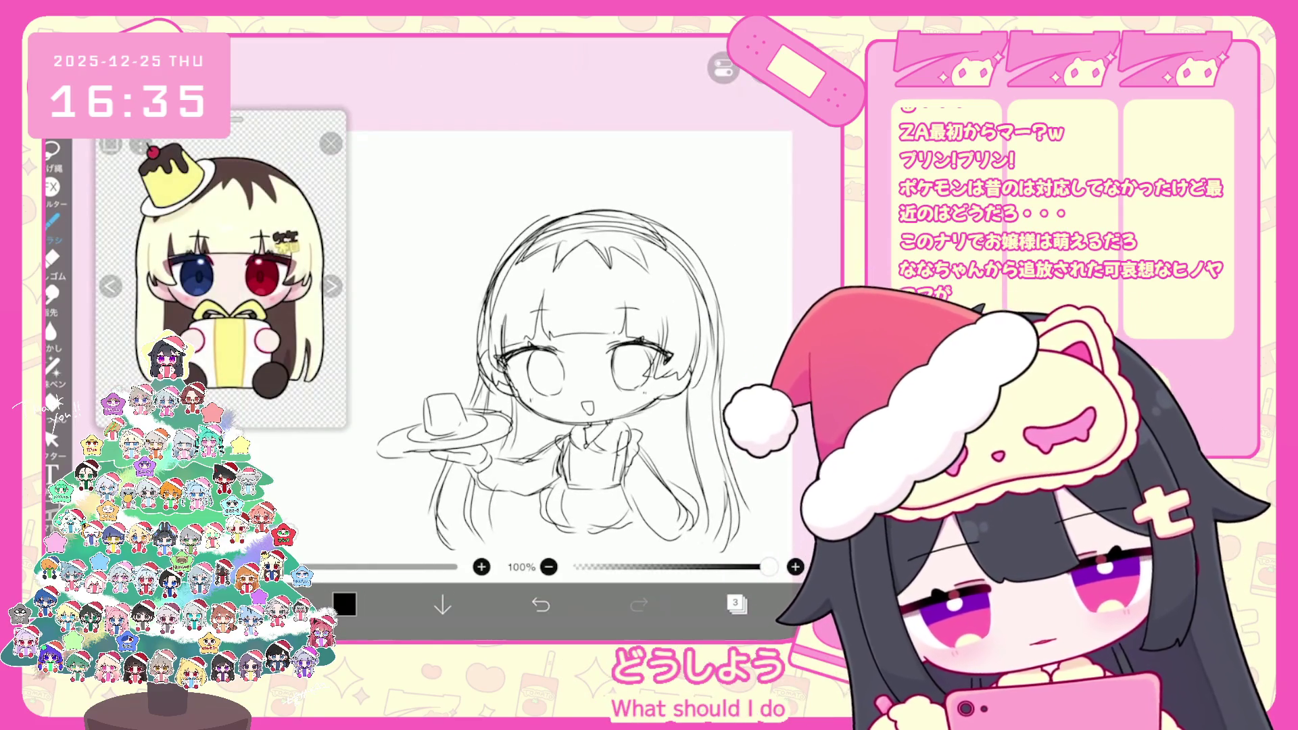
{"action": "scroll", "coordinate": [581, 379], "scroll_direction": "up", "scroll_amount": 2}
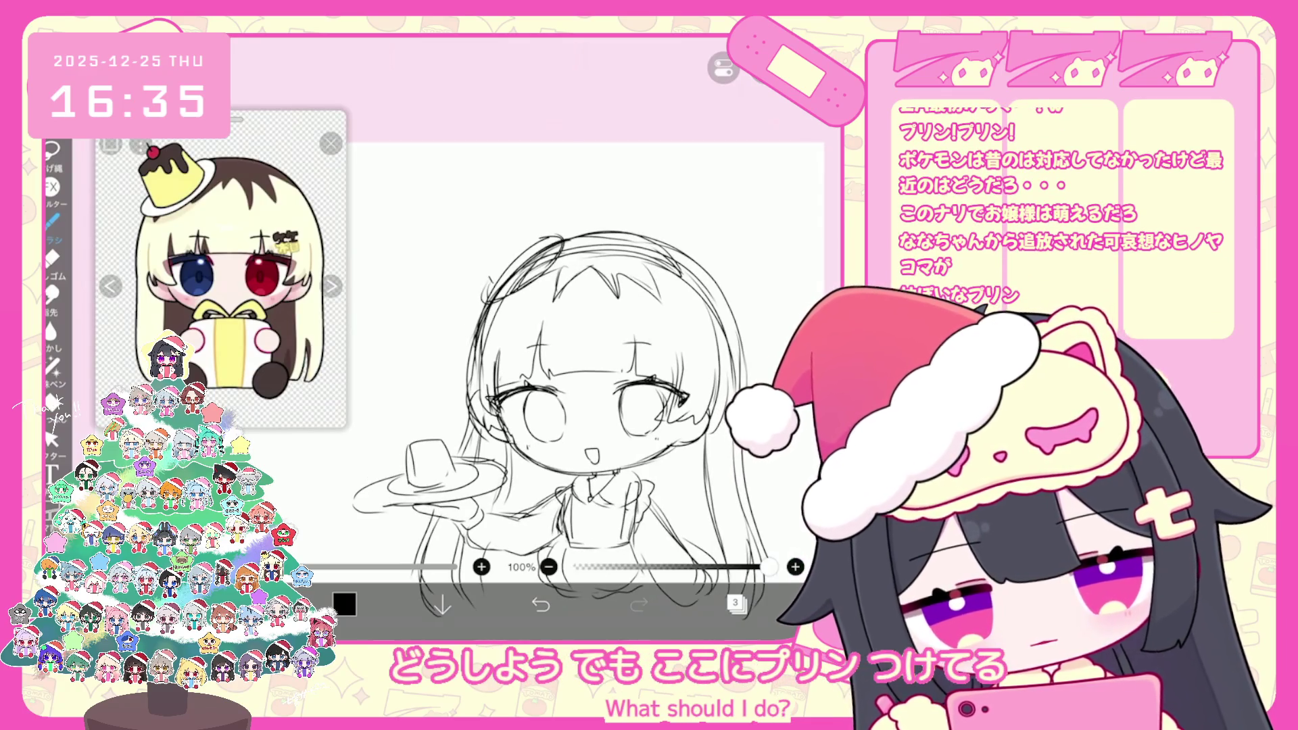
{"action": "mouse_move", "coordinate": [513, 201]}
{"action": "left_mouse_down"}
{"action": "mouse_move", "coordinate": [544, 236]}
{"action": "mouse_move", "coordinate": [519, 203]}
{"action": "mouse_move", "coordinate": [496, 201]}
{"action": "left_mouse_up"}
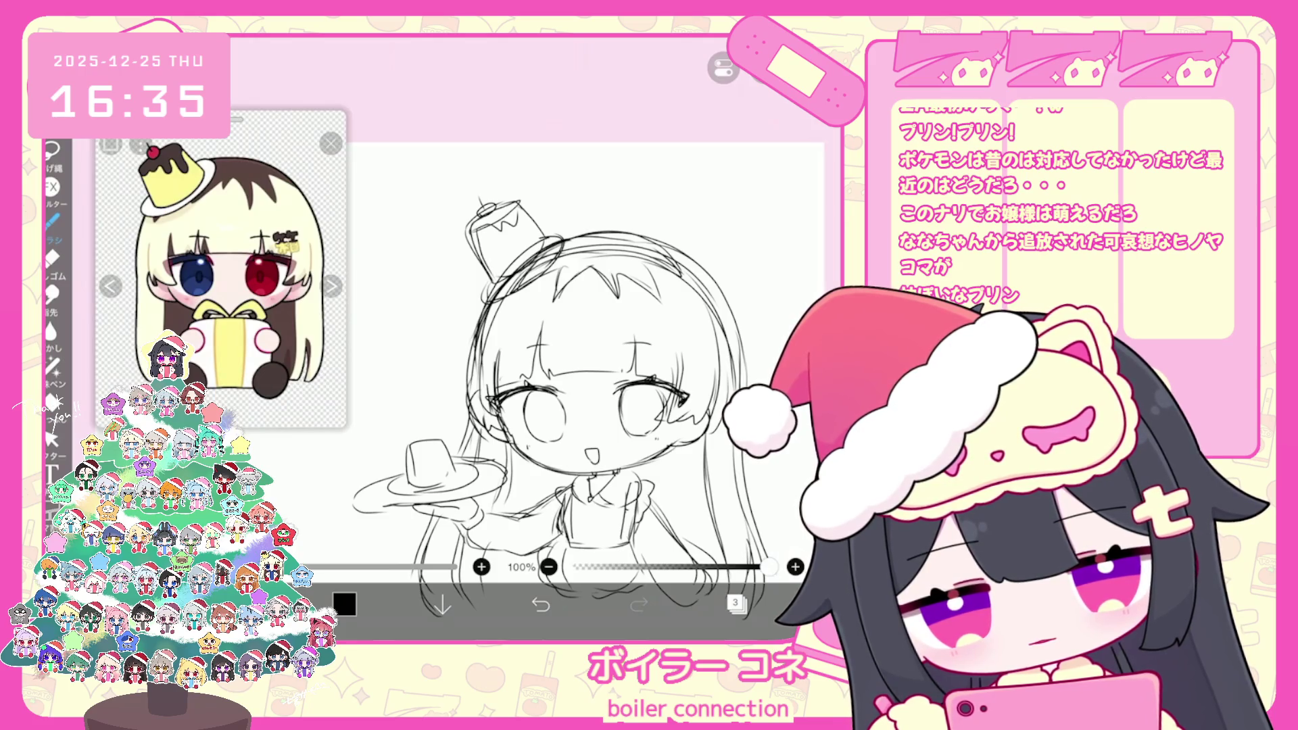
Check layer 3, then box-select the area around the tray and hands and bring up its options
{"action": "left_click", "coordinate": [736, 604]}
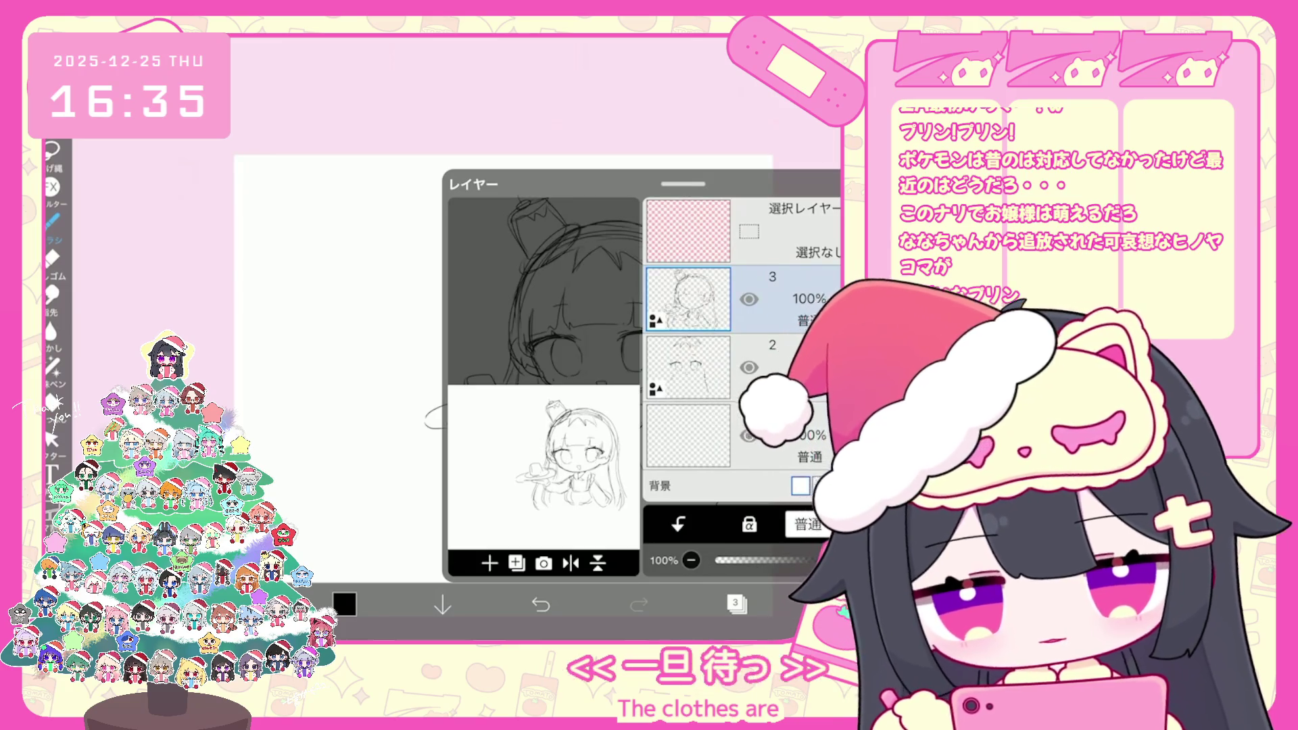
{"action": "left_click", "coordinate": [736, 603]}
{"action": "mouse_move", "coordinate": [429, 428]}
{"action": "left_mouse_down"}
{"action": "mouse_move", "coordinate": [642, 365]}
{"action": "mouse_move", "coordinate": [710, 327]}
{"action": "left_mouse_up"}
{"action": "left_click", "coordinate": [446, 473]}
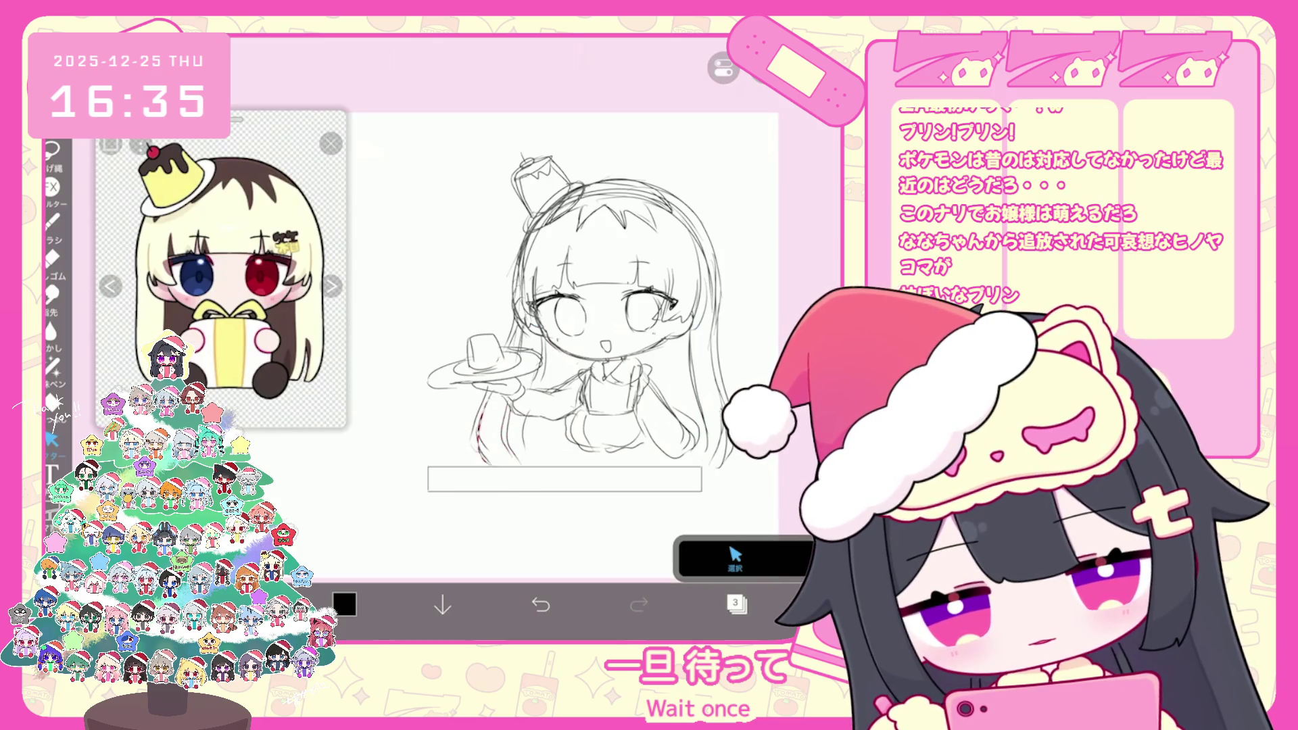
{"action": "left_click", "coordinate": [540, 484]}
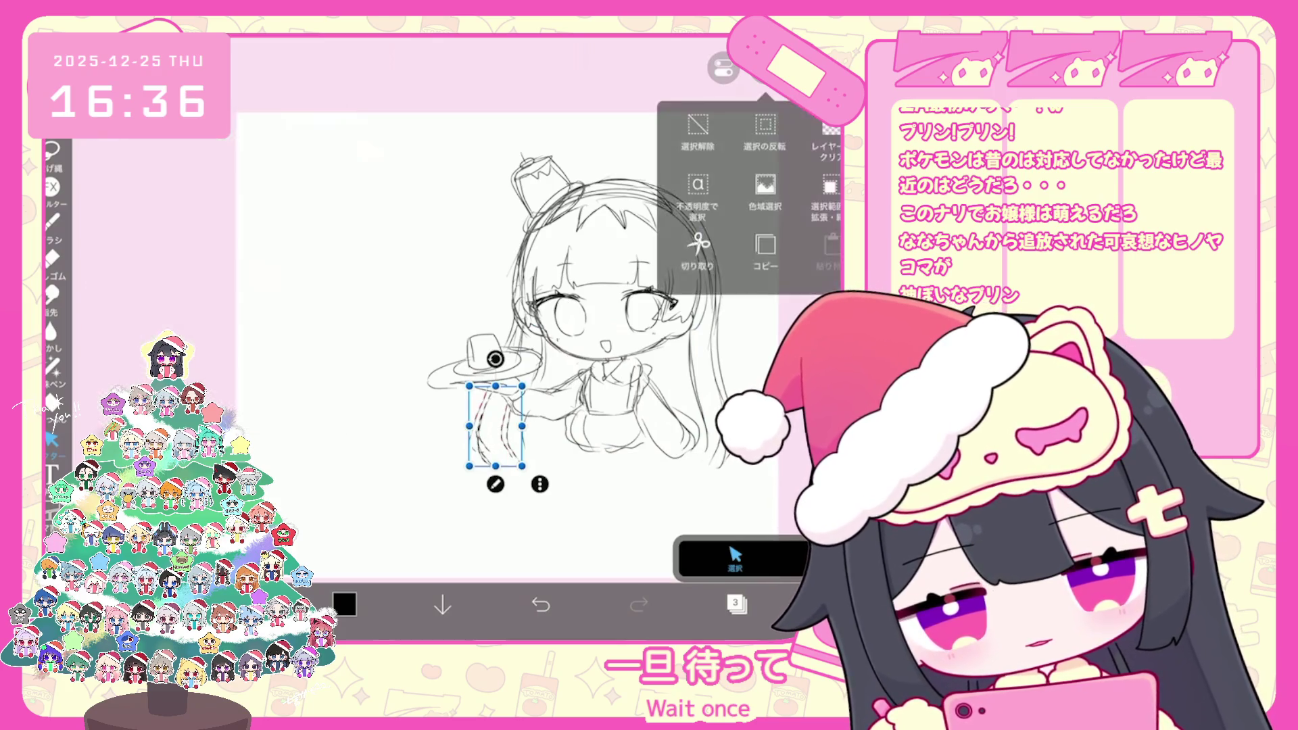
Cut the selected area, then undo twice to restore the tray area
{"action": "left_click", "coordinate": [703, 135]}
{"action": "left_click", "coordinate": [736, 603]}
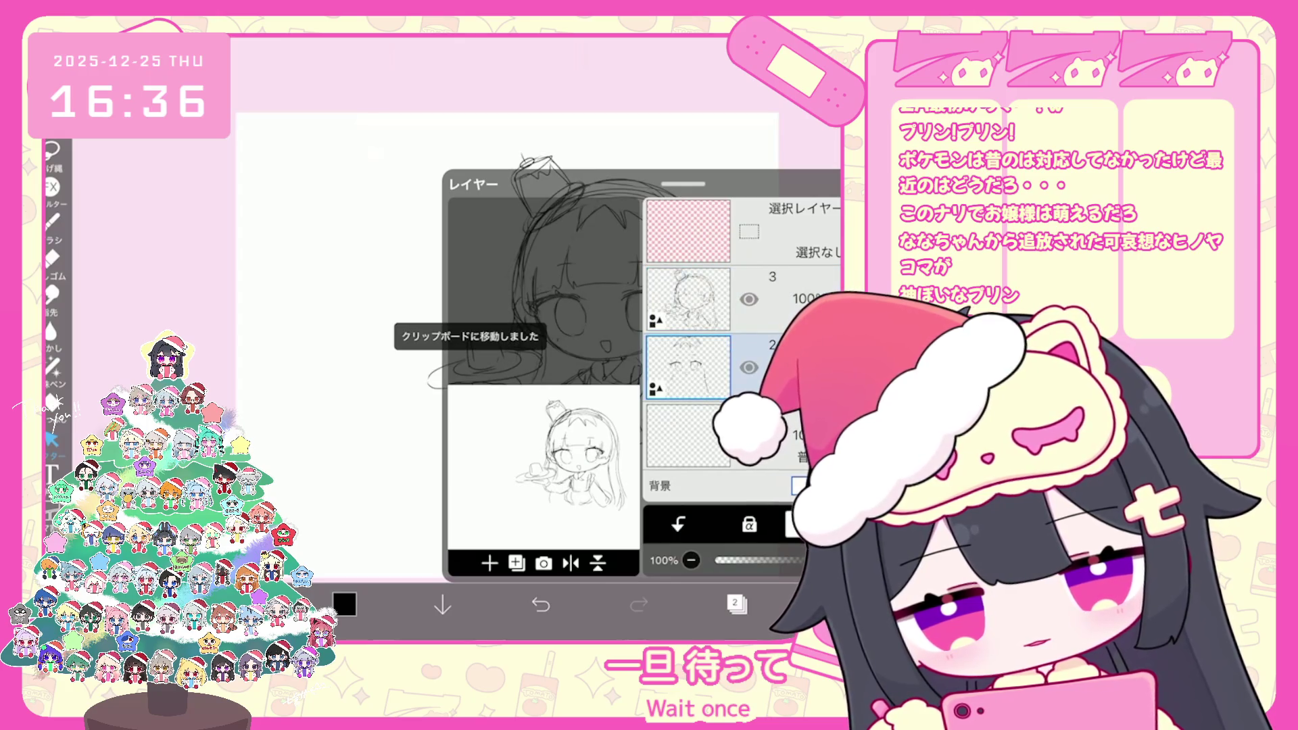
{"action": "left_click", "coordinate": [736, 603]}
{"action": "left_click", "coordinate": [540, 604]}
{"action": "left_click", "coordinate": [540, 604]}
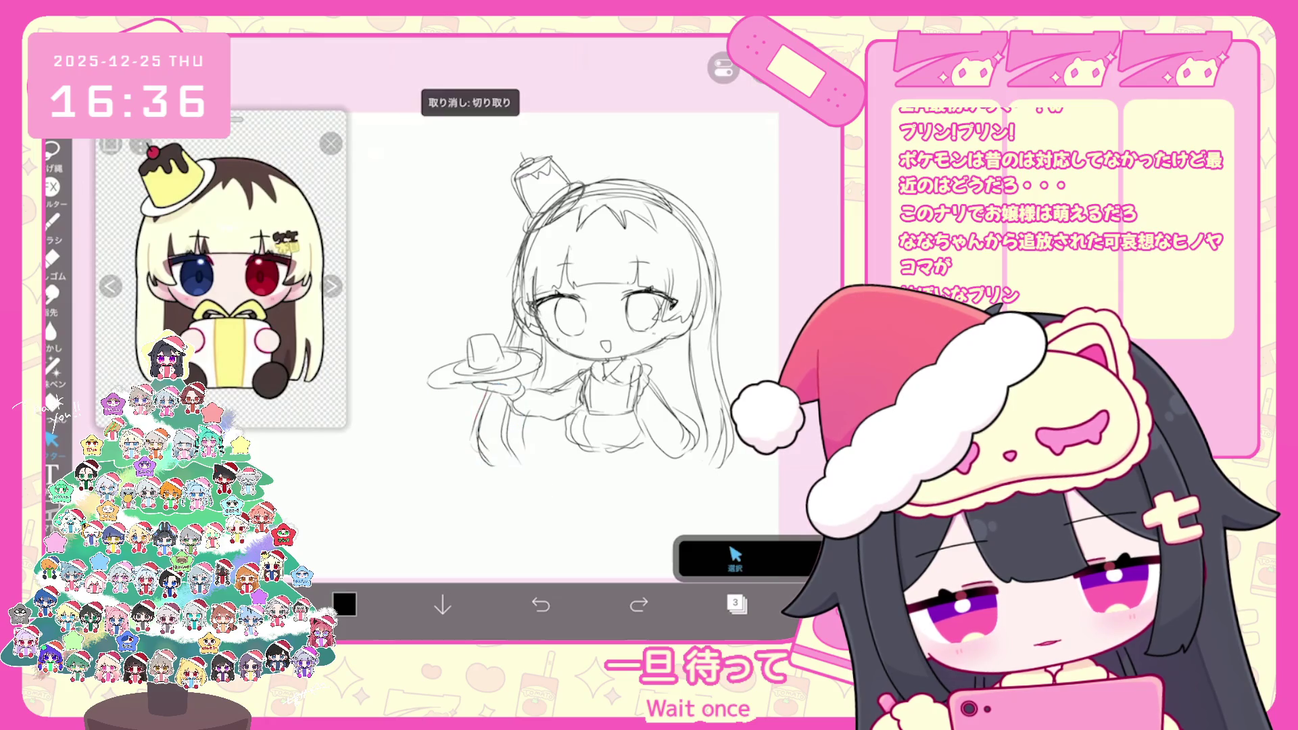
{"action": "left_click", "coordinate": [736, 604]}
{"action": "left_click", "coordinate": [736, 604]}
Lasso the skirt to make it wider and shorter, then lasso the tray and hand
{"action": "left_click_drag", "start_coordinate": [571, 405], "coordinate": [649, 453]}
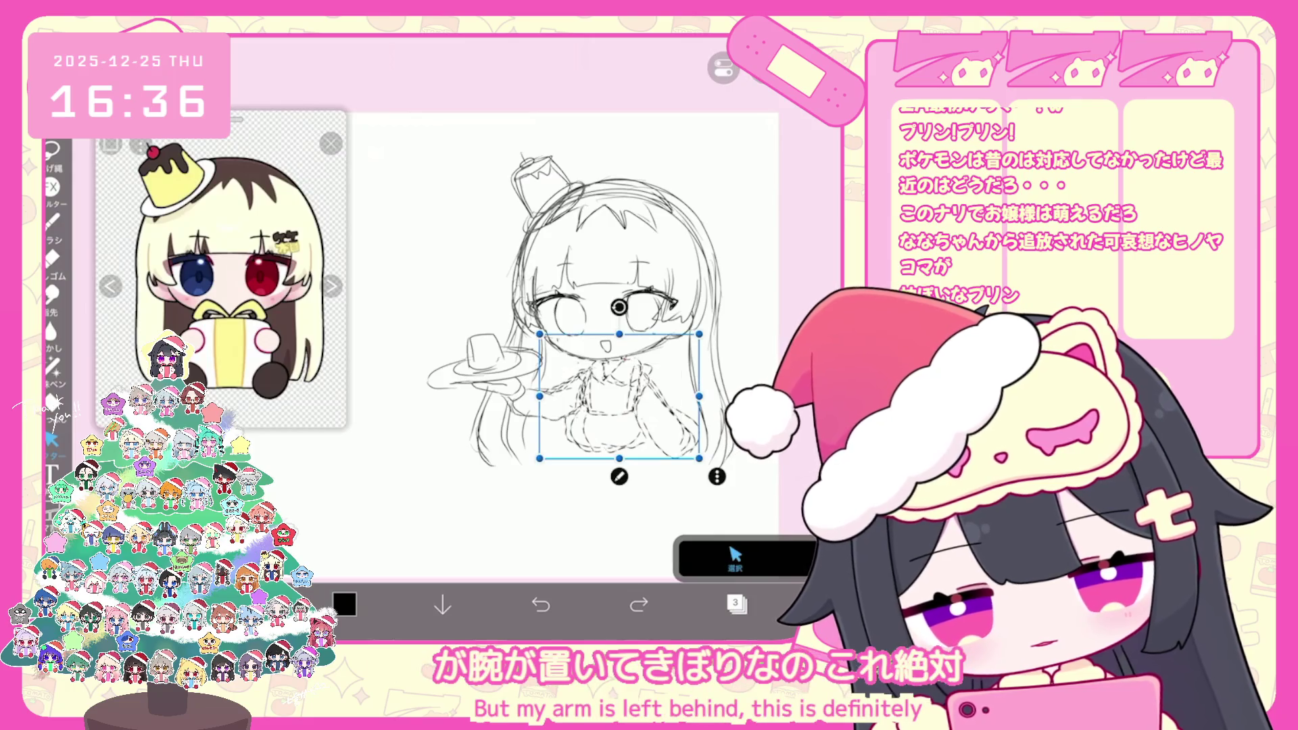
{"action": "scroll", "coordinate": [588, 304], "scroll_direction": "up", "scroll_amount": 2}
{"action": "left_click_drag", "start_coordinate": [517, 466], "coordinate": [521, 352]}
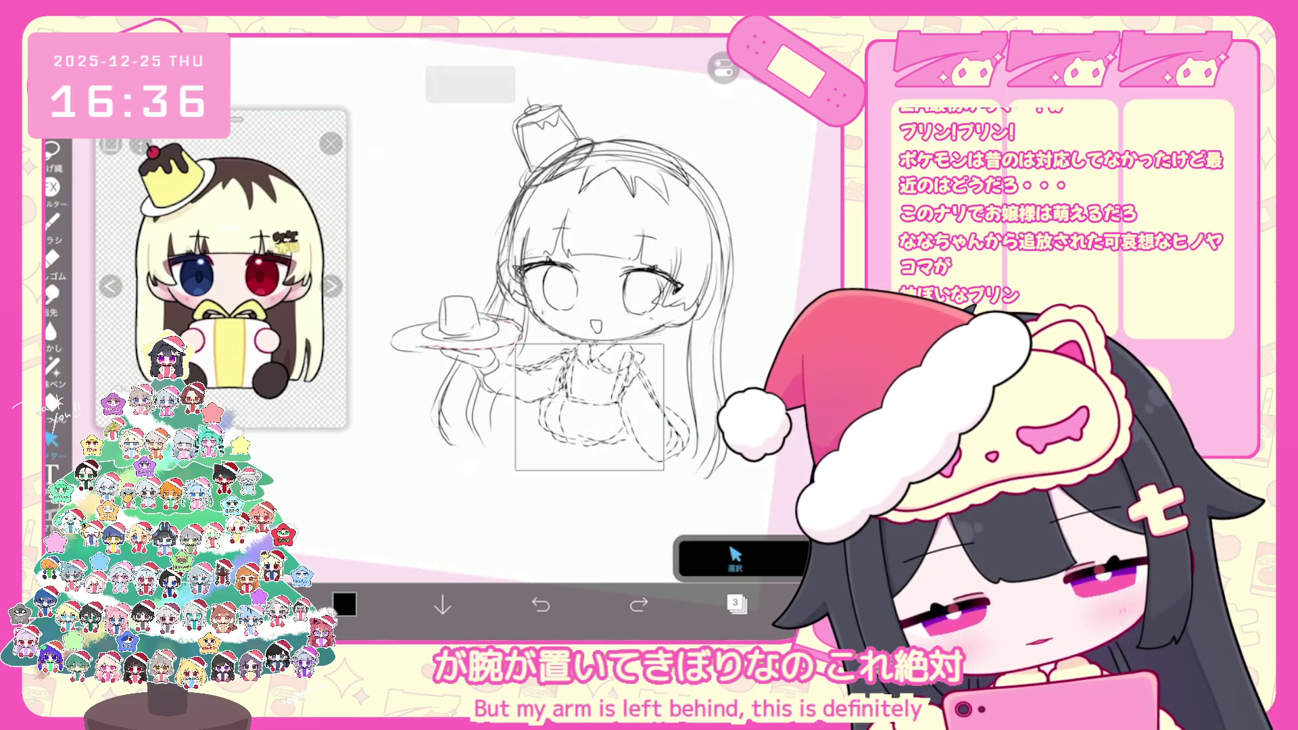
{"action": "left_click_drag", "start_coordinate": [682, 479], "coordinate": [683, 449]}
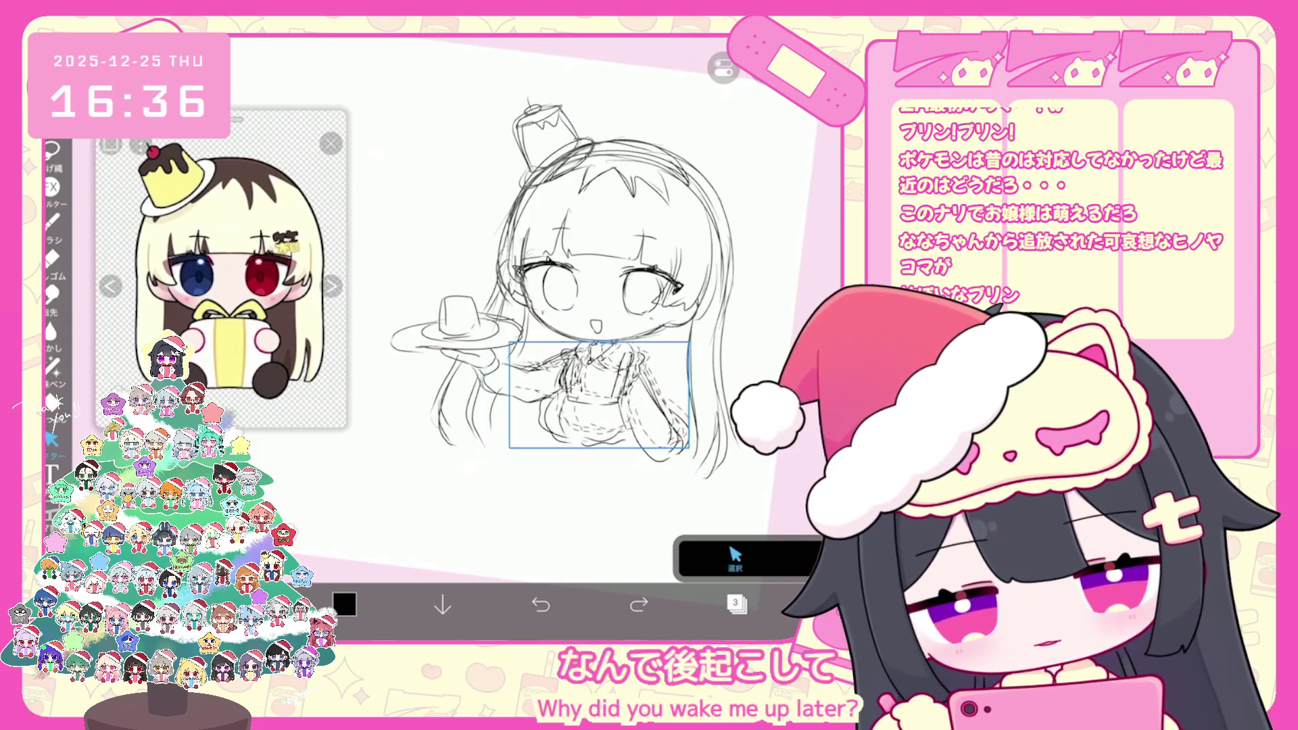
{"action": "scroll", "coordinate": [588, 304], "scroll_direction": "up", "scroll_amount": 1}
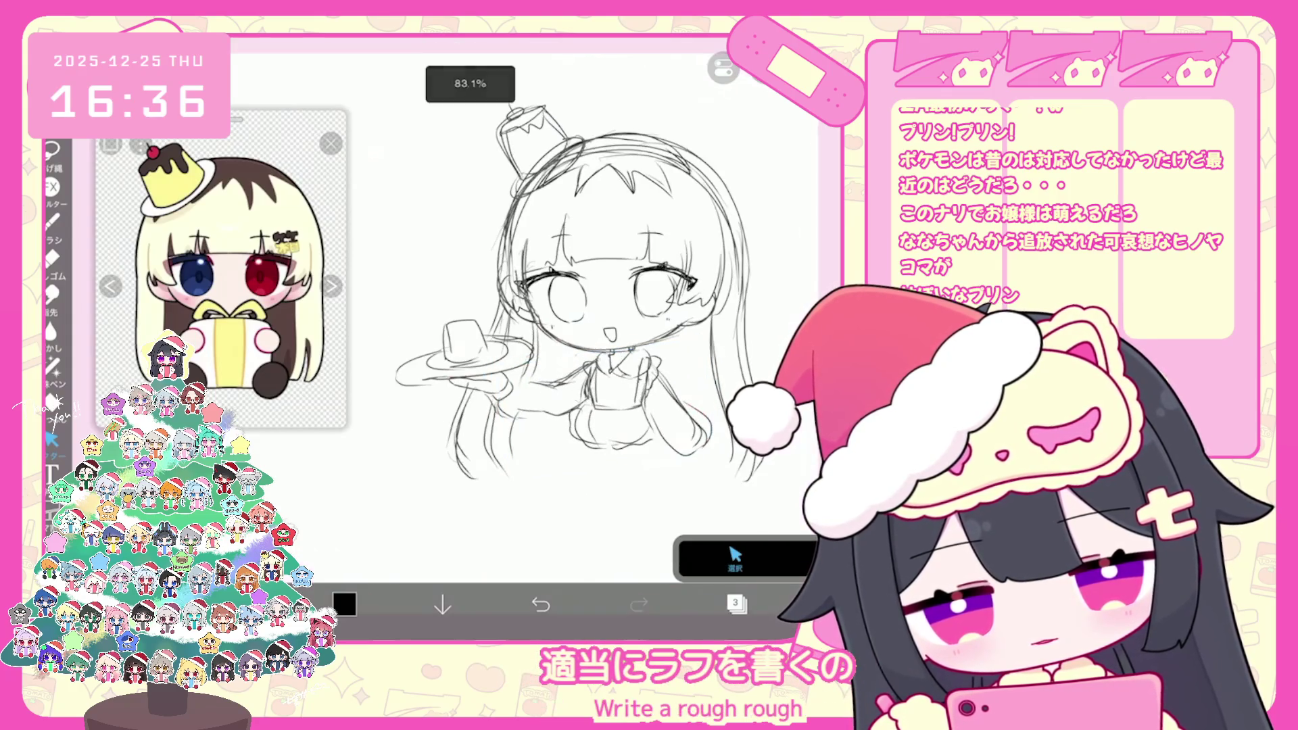
{"action": "mouse_move", "coordinate": [398, 358]}
{"action": "left_mouse_down"}
{"action": "mouse_move", "coordinate": [473, 331]}
{"action": "mouse_move", "coordinate": [510, 378]}
{"action": "mouse_move", "coordinate": [402, 379]}
{"action": "mouse_move", "coordinate": [473, 373]}
{"action": "left_mouse_up"}
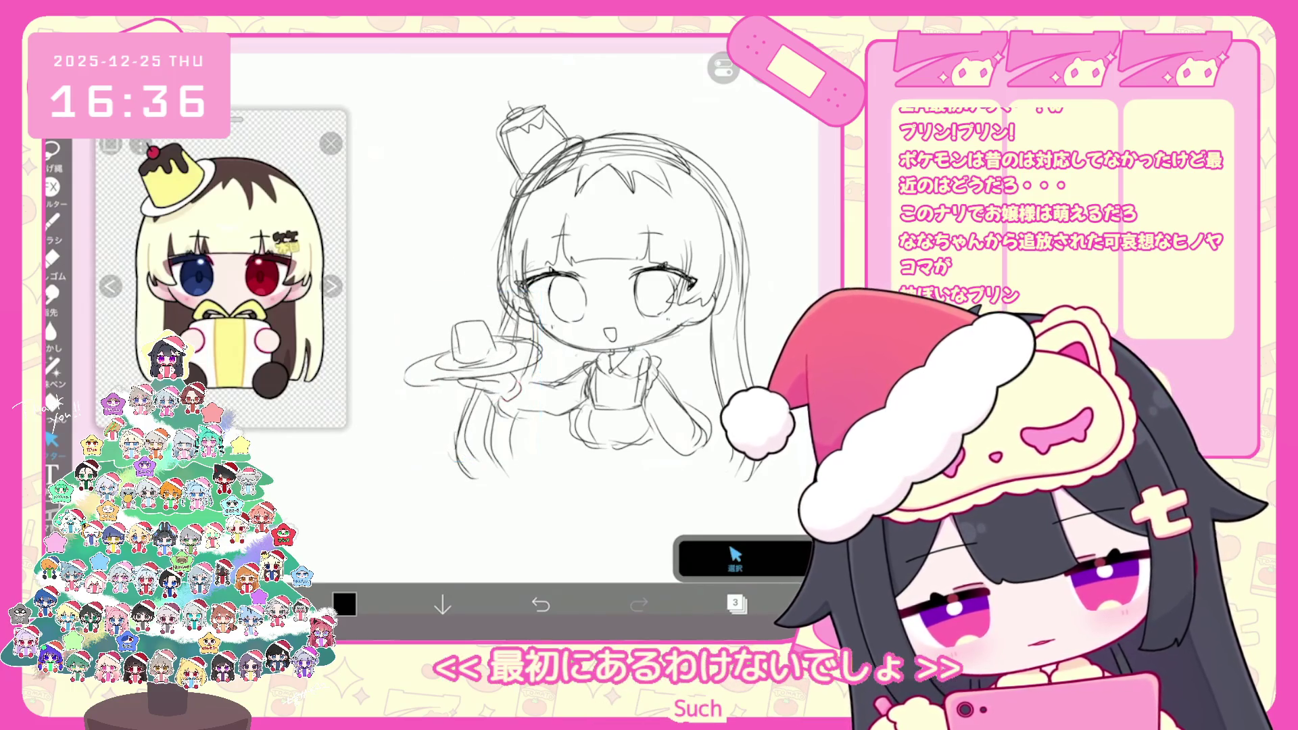
Draw a brush stroke for the arm beneath the tray
{"action": "left_click", "coordinate": [51, 220]}
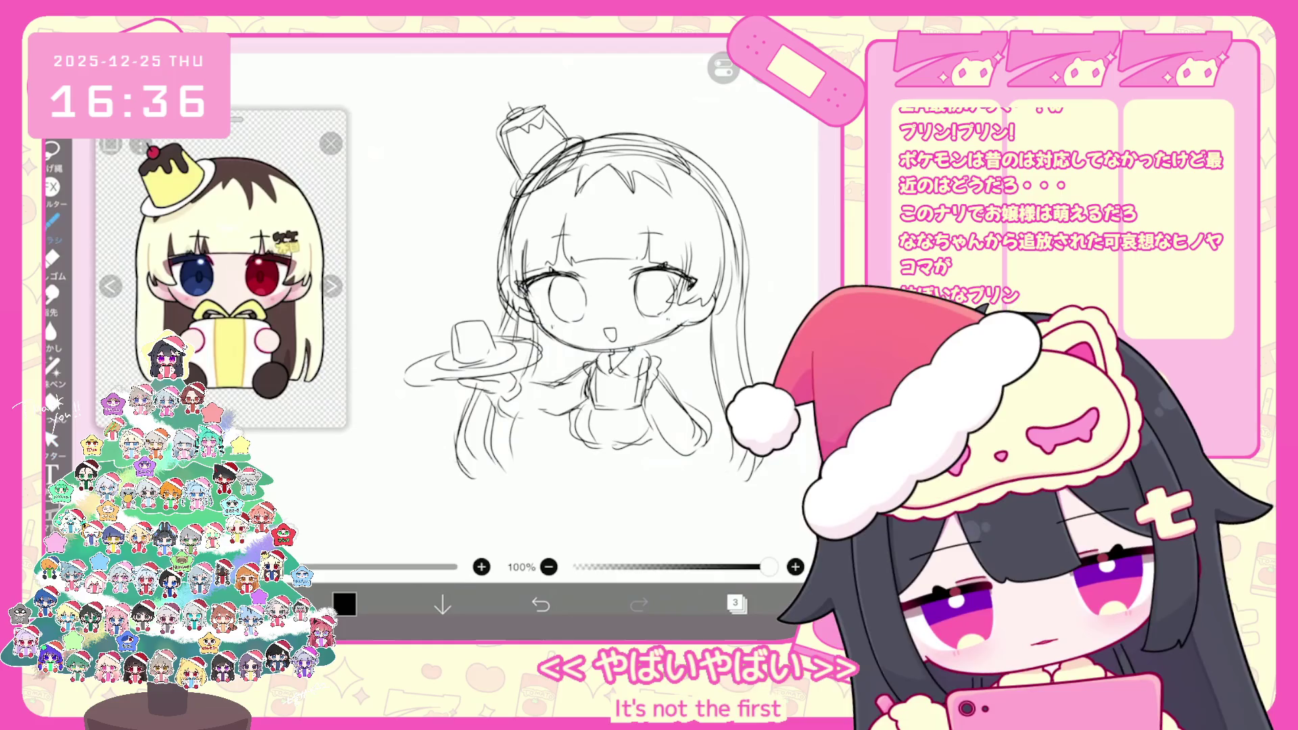
{"action": "mouse_move", "coordinate": [555, 416]}
{"action": "left_mouse_down"}
{"action": "mouse_move", "coordinate": [561, 392]}
{"action": "mouse_move", "coordinate": [525, 382]}
{"action": "left_mouse_up"}
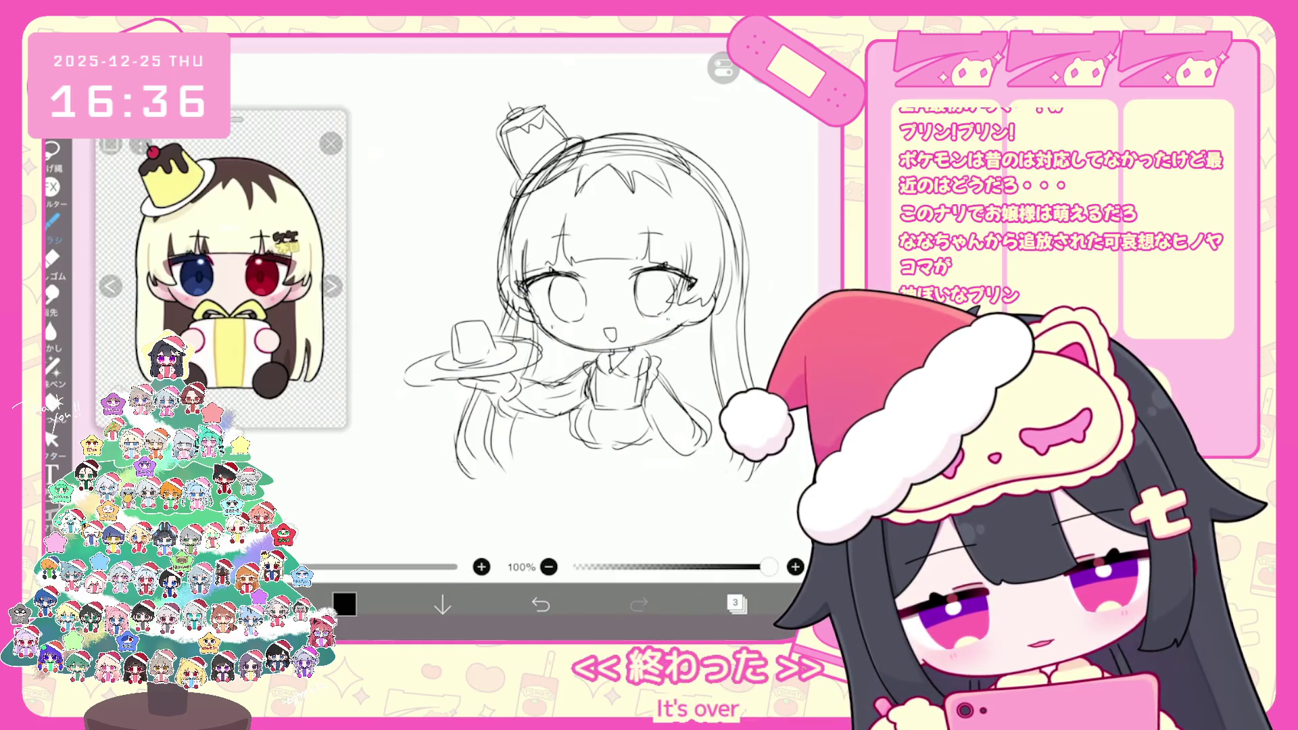
{"action": "mouse_move", "coordinate": [574, 290]}
{"action": "left_mouse_down"}
{"action": "mouse_move", "coordinate": [554, 270]}
{"action": "mouse_move", "coordinate": [560, 258]}
{"action": "left_mouse_up"}
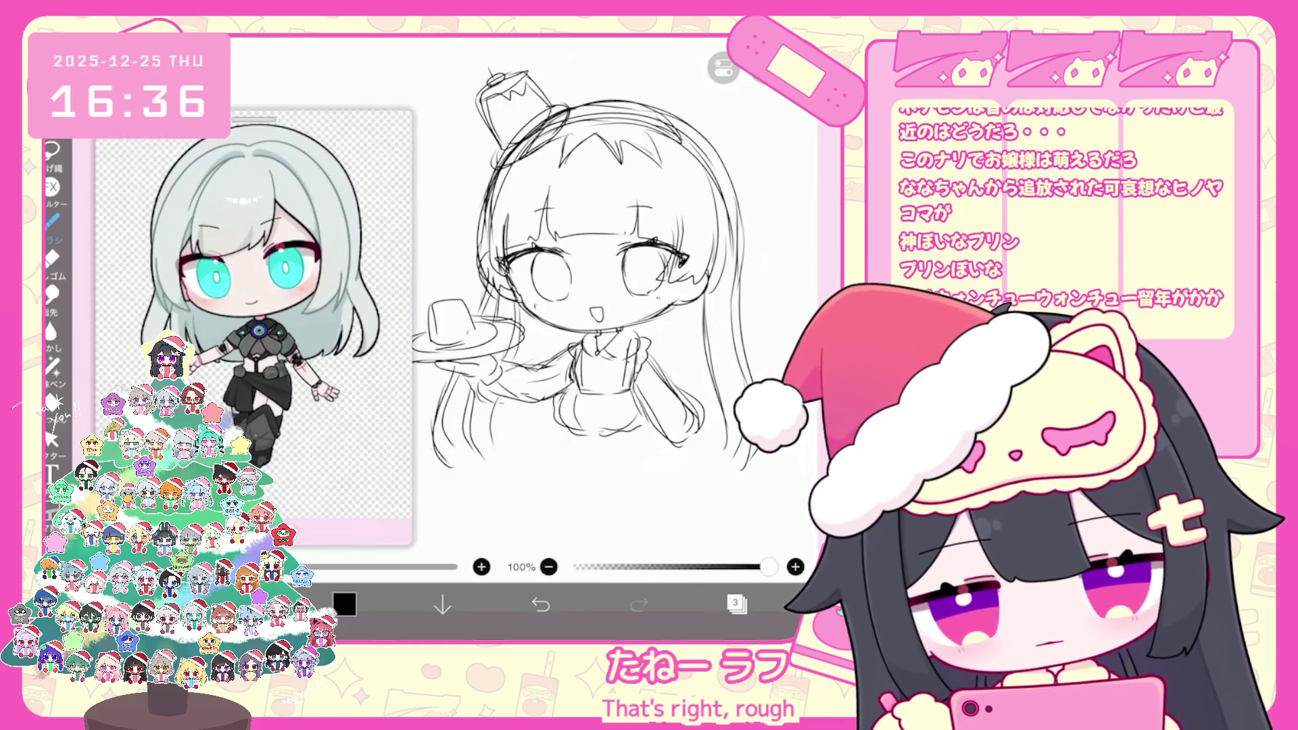
Draw the skirt hem line and the skirt's right edge
{"action": "scroll", "coordinate": [574, 304], "scroll_direction": "down", "scroll_amount": 2}
{"action": "left_click_drag", "start_coordinate": [574, 304], "coordinate": [561, 278]}
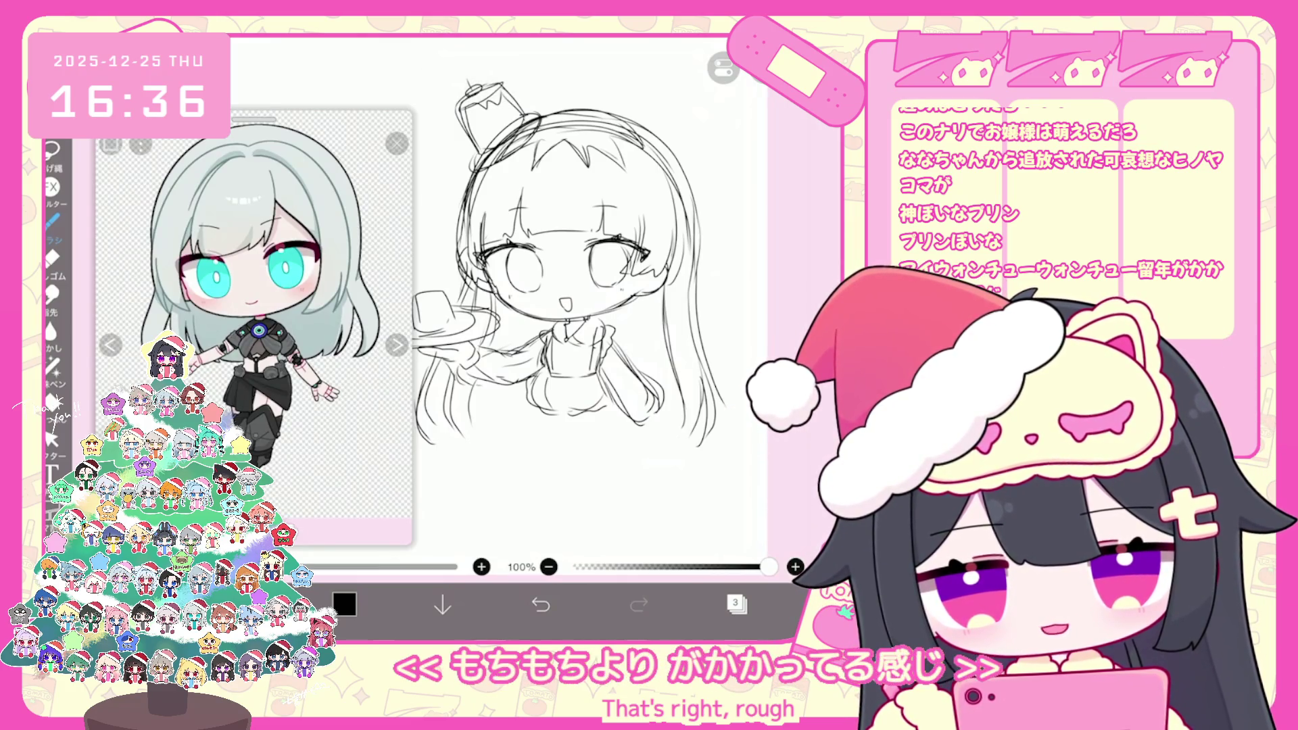
{"action": "left_click_drag", "start_coordinate": [527, 433], "coordinate": [559, 437]}
{"action": "left_click_drag", "start_coordinate": [620, 397], "coordinate": [638, 414]}
Sketch both legs below the skirt, undoing and redrawing the strokes that went wrong
{"action": "mouse_move", "coordinate": [603, 455]}
{"action": "left_mouse_down"}
{"action": "mouse_move", "coordinate": [615, 471]}
{"action": "mouse_move", "coordinate": [571, 468]}
{"action": "left_mouse_up"}
{"action": "key", "text": "ctrl+z"}
{"action": "mouse_move", "coordinate": [571, 467]}
{"action": "left_mouse_down"}
{"action": "mouse_move", "coordinate": [610, 493]}
{"action": "mouse_move", "coordinate": [625, 484]}
{"action": "left_mouse_up"}
{"action": "mouse_move", "coordinate": [534, 433]}
{"action": "left_mouse_down"}
{"action": "mouse_move", "coordinate": [558, 517]}
{"action": "mouse_move", "coordinate": [575, 518]}
{"action": "left_mouse_up"}
{"action": "key", "text": "ctrl+z"}
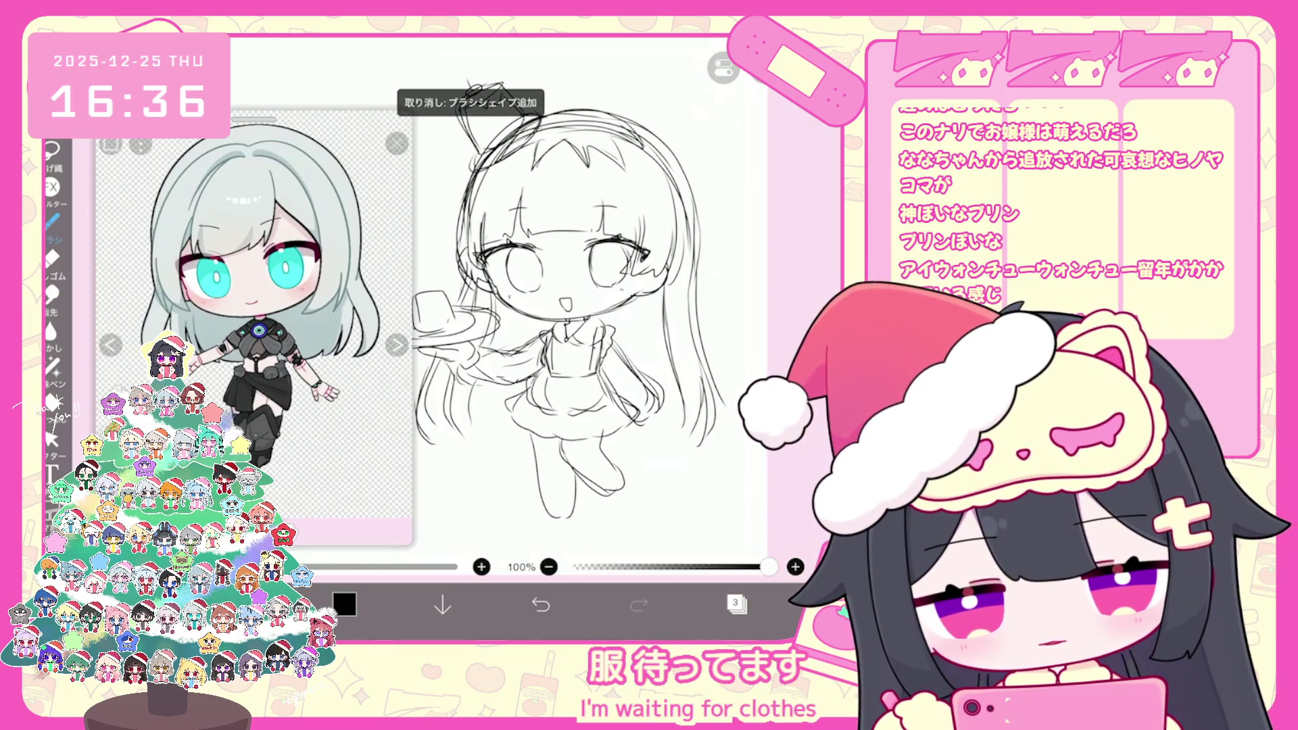
{"action": "left_click_drag", "start_coordinate": [607, 430], "coordinate": [612, 467]}
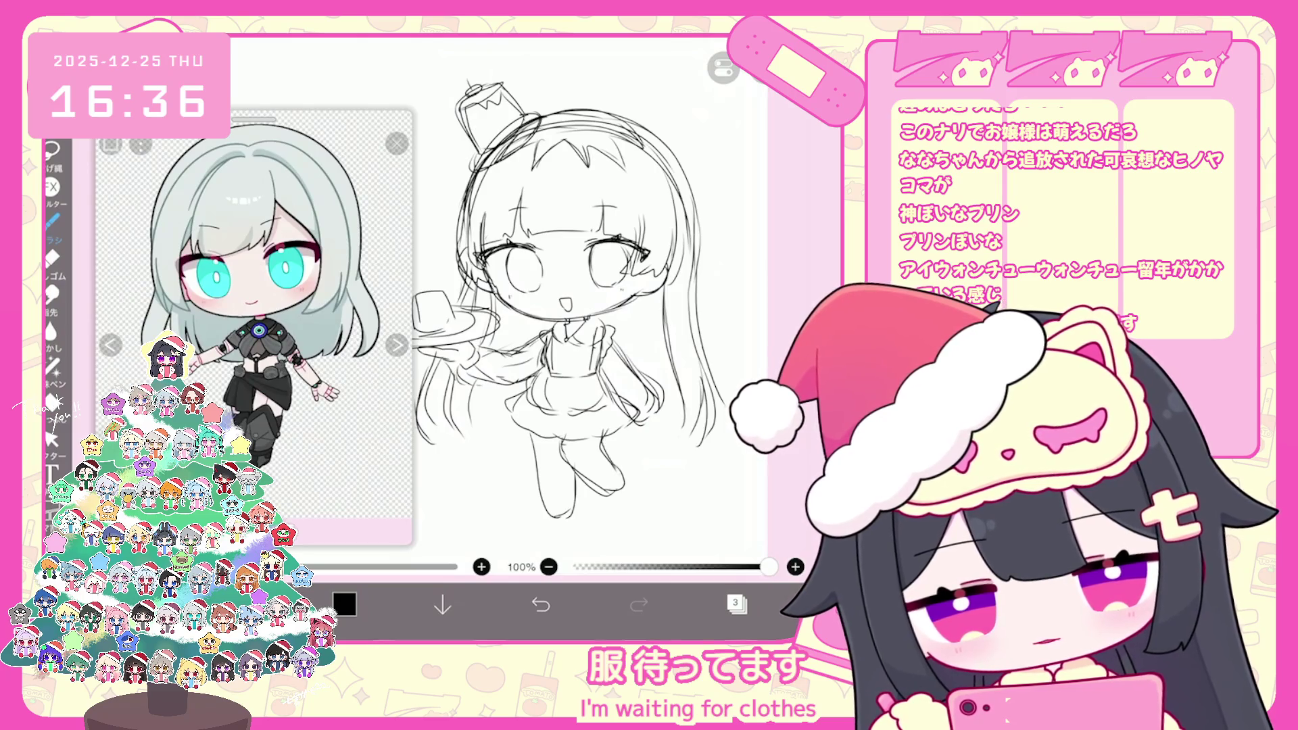
{"action": "scroll", "coordinate": [554, 291], "scroll_direction": "down", "scroll_amount": 3}
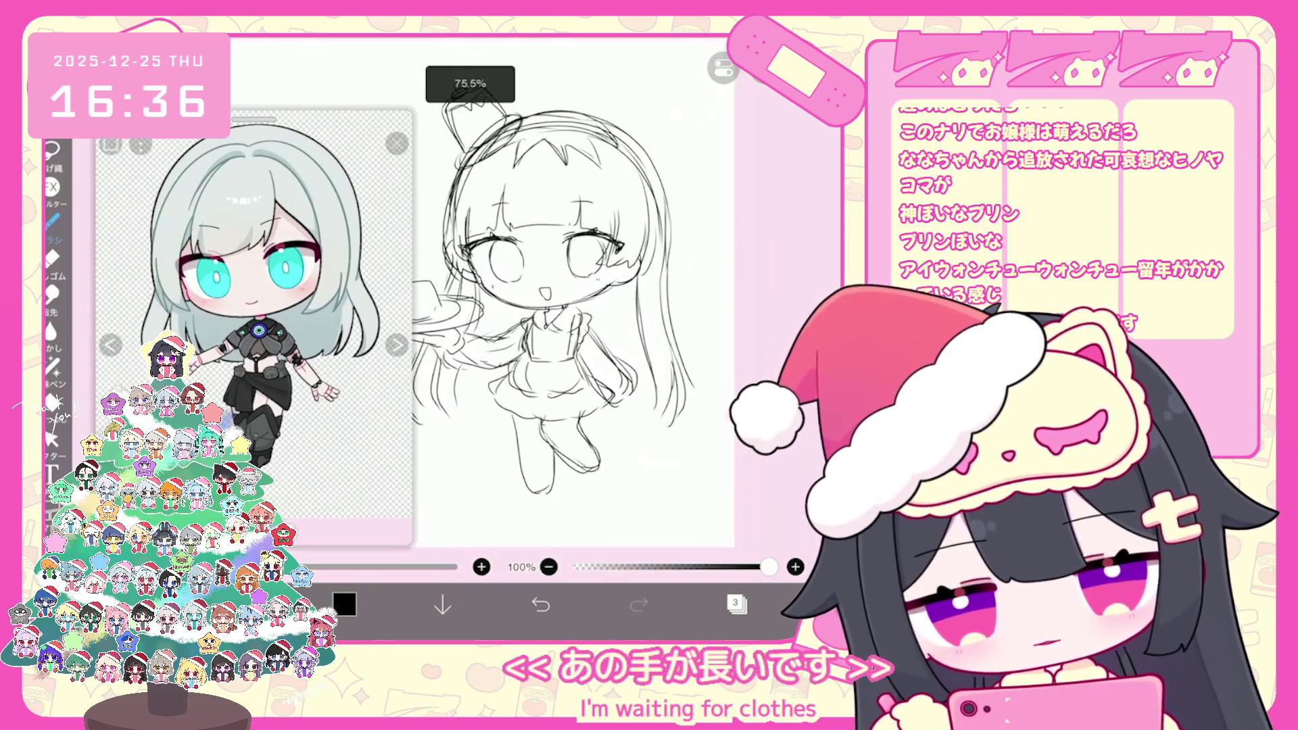
Select the skirt and leg strokes and shrink and reposition them
{"action": "left_click", "coordinate": [51, 440]}
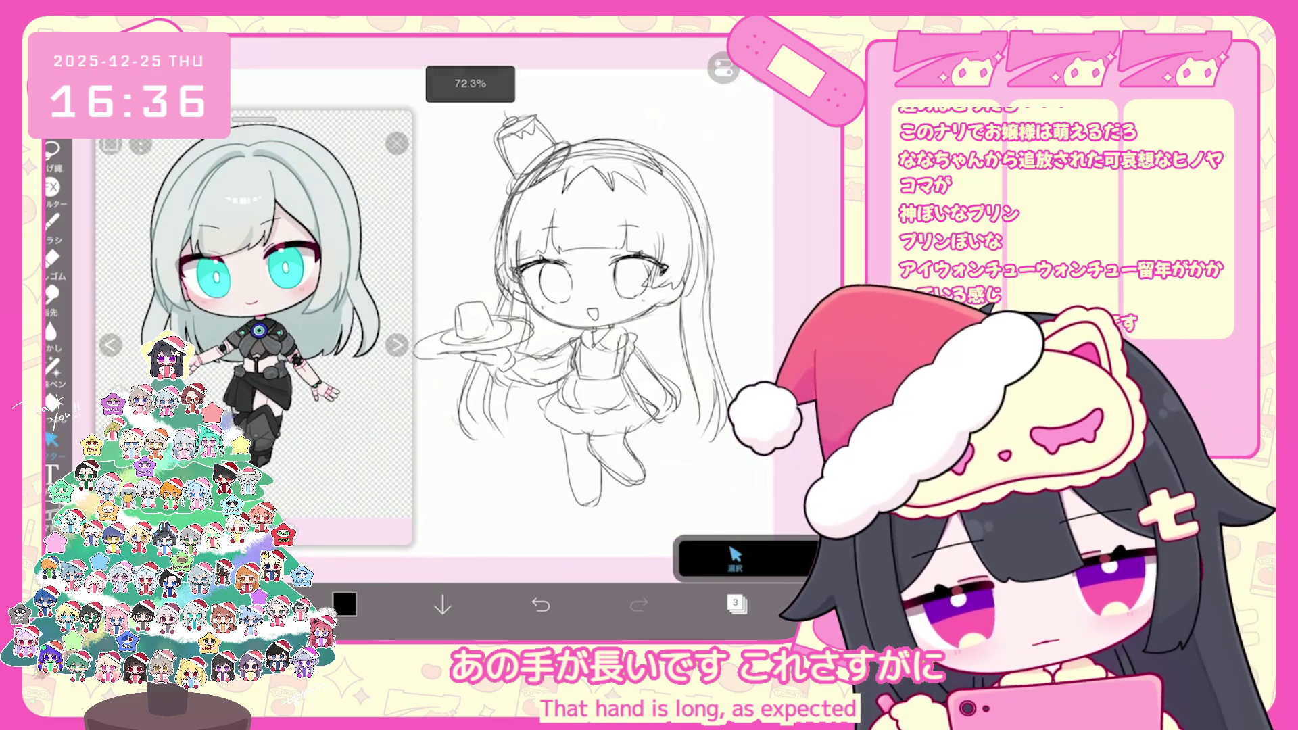
{"action": "left_click", "coordinate": [598, 425]}
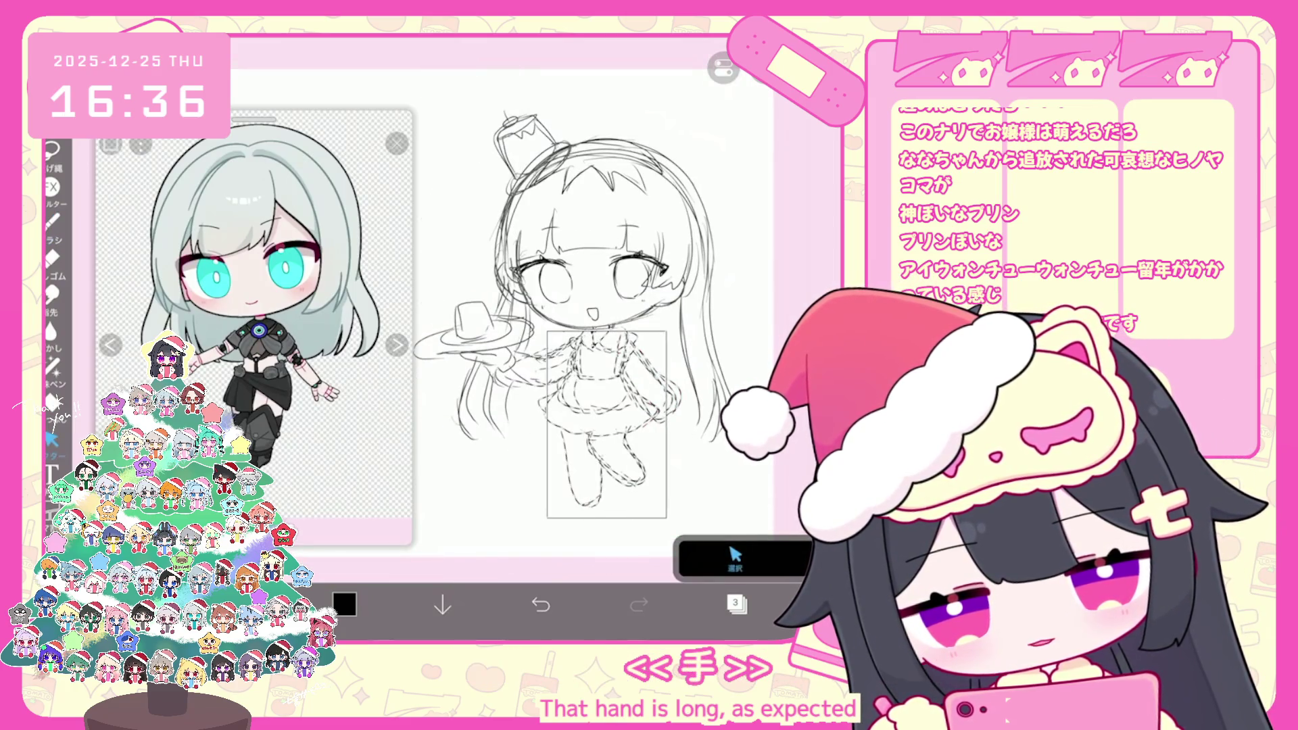
{"action": "left_click_drag", "start_coordinate": [499, 530], "coordinate": [515, 495]}
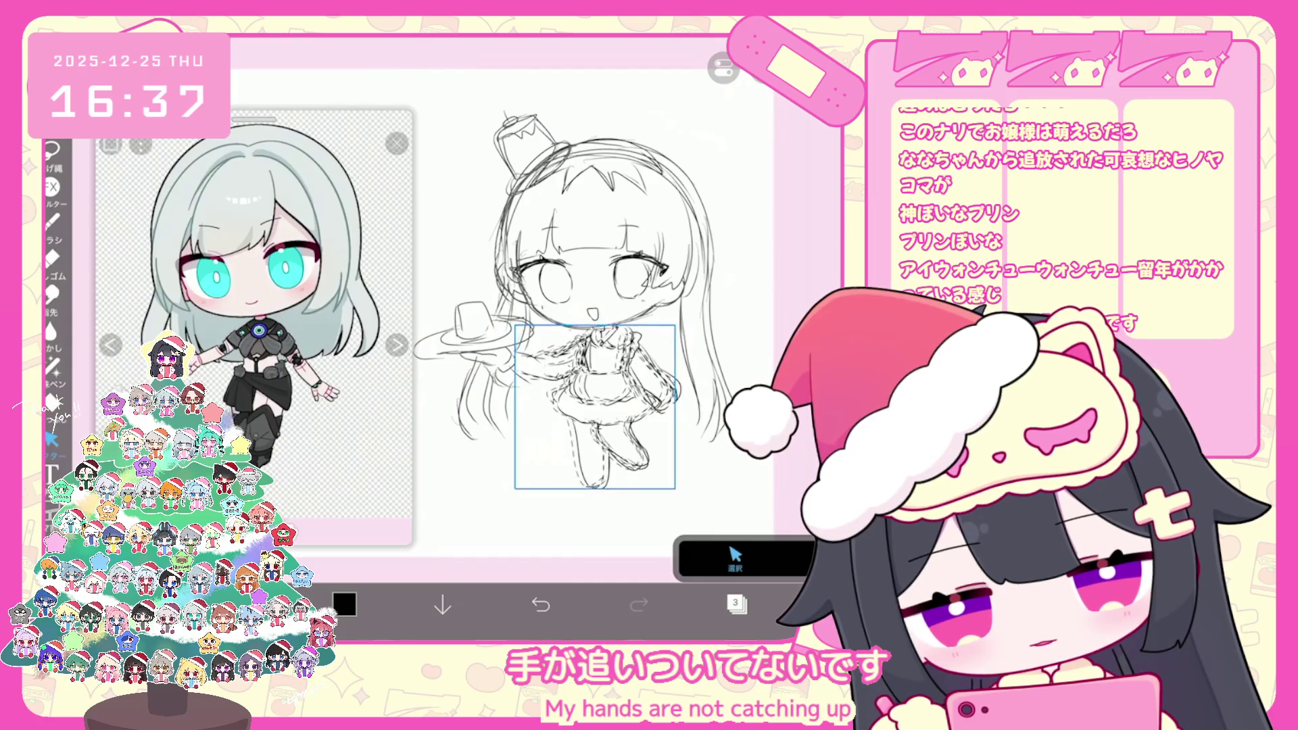
{"action": "scroll", "coordinate": [561, 304], "scroll_direction": "down", "scroll_amount": 2}
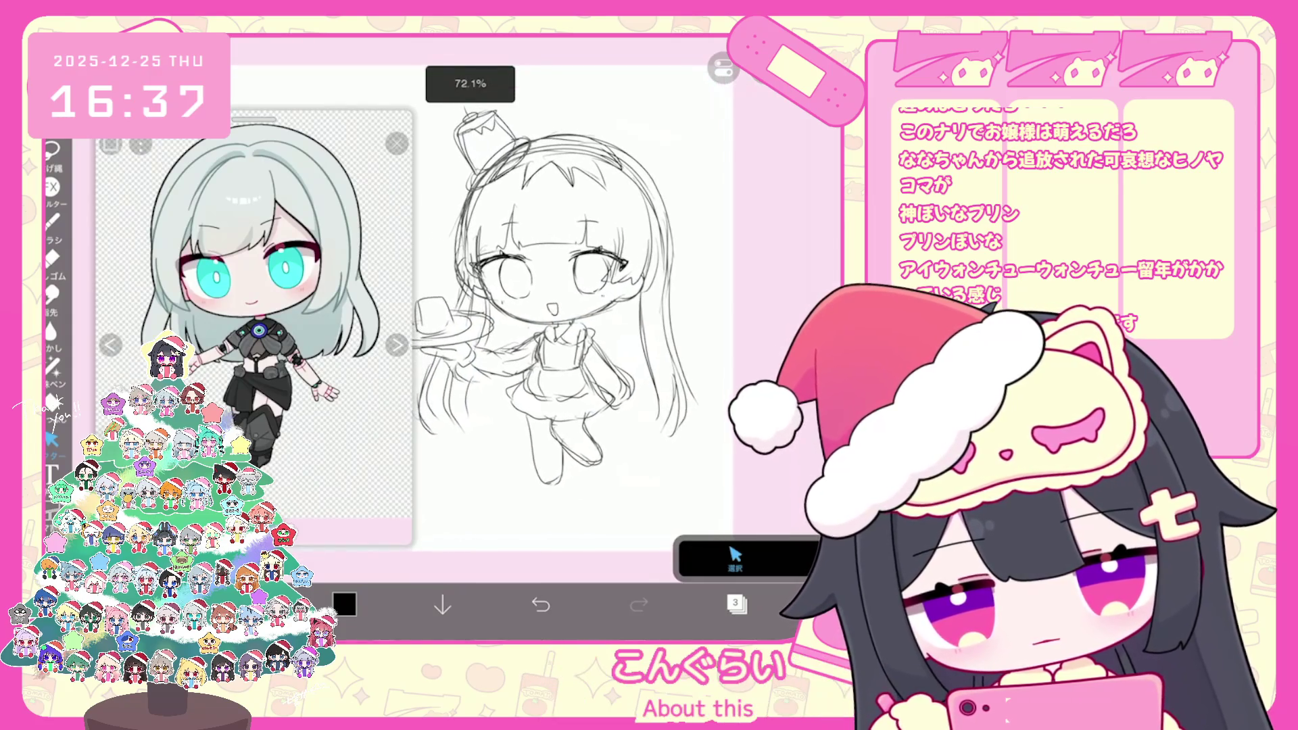
{"action": "left_click_drag", "start_coordinate": [540, 304], "coordinate": [622, 331]}
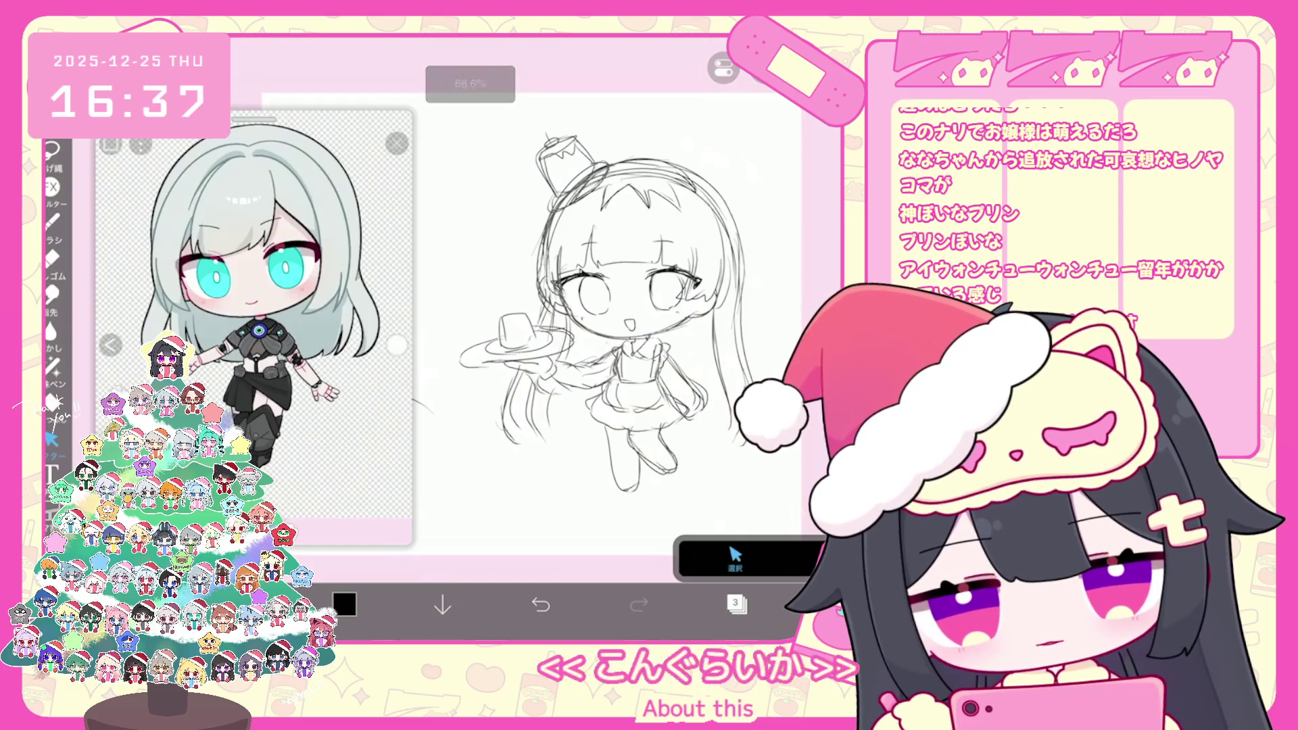
Show the pudding-hat character as reference and draw a straight line at the feet
{"action": "left_click", "coordinate": [397, 344]}
{"action": "scroll", "coordinate": [223, 304], "scroll_direction": "down", "scroll_amount": 2}
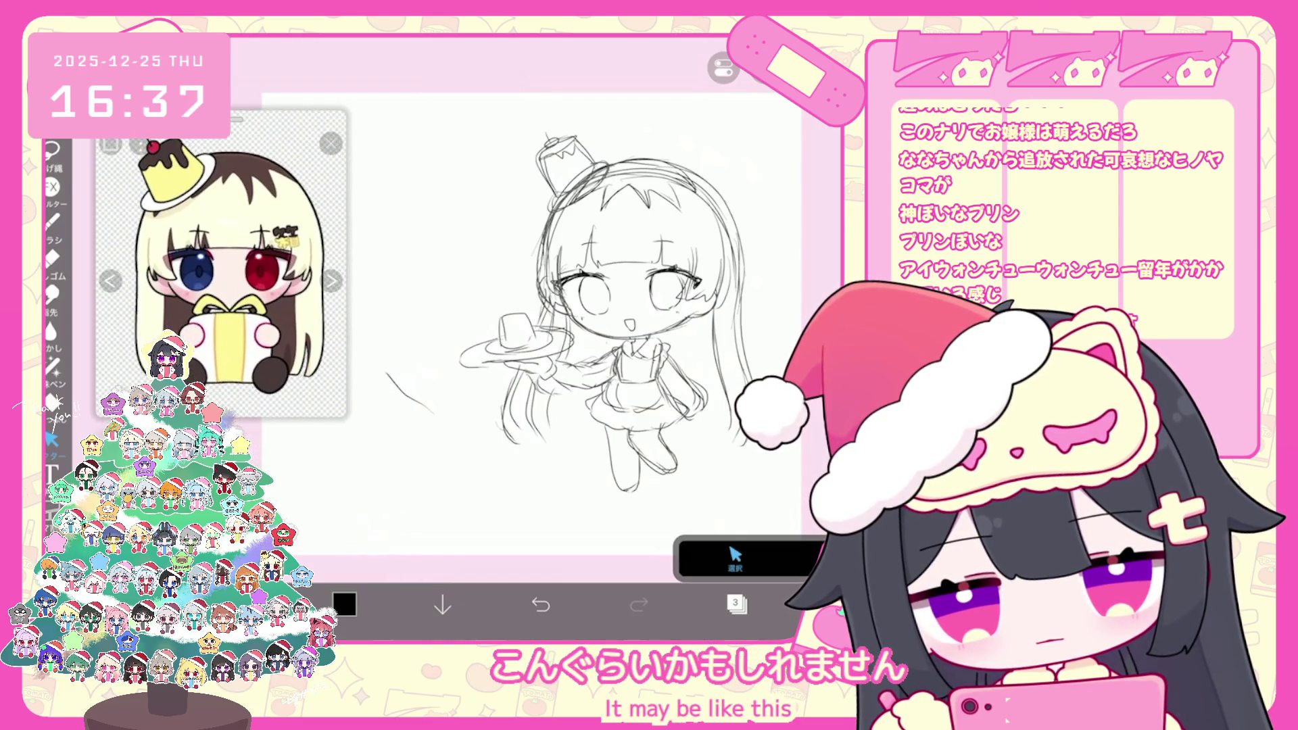
{"action": "scroll", "coordinate": [575, 304], "scroll_direction": "up", "scroll_amount": 3}
{"action": "left_click_drag", "start_coordinate": [622, 465], "coordinate": [621, 541]}
{"action": "left_click", "coordinate": [640, 521]}
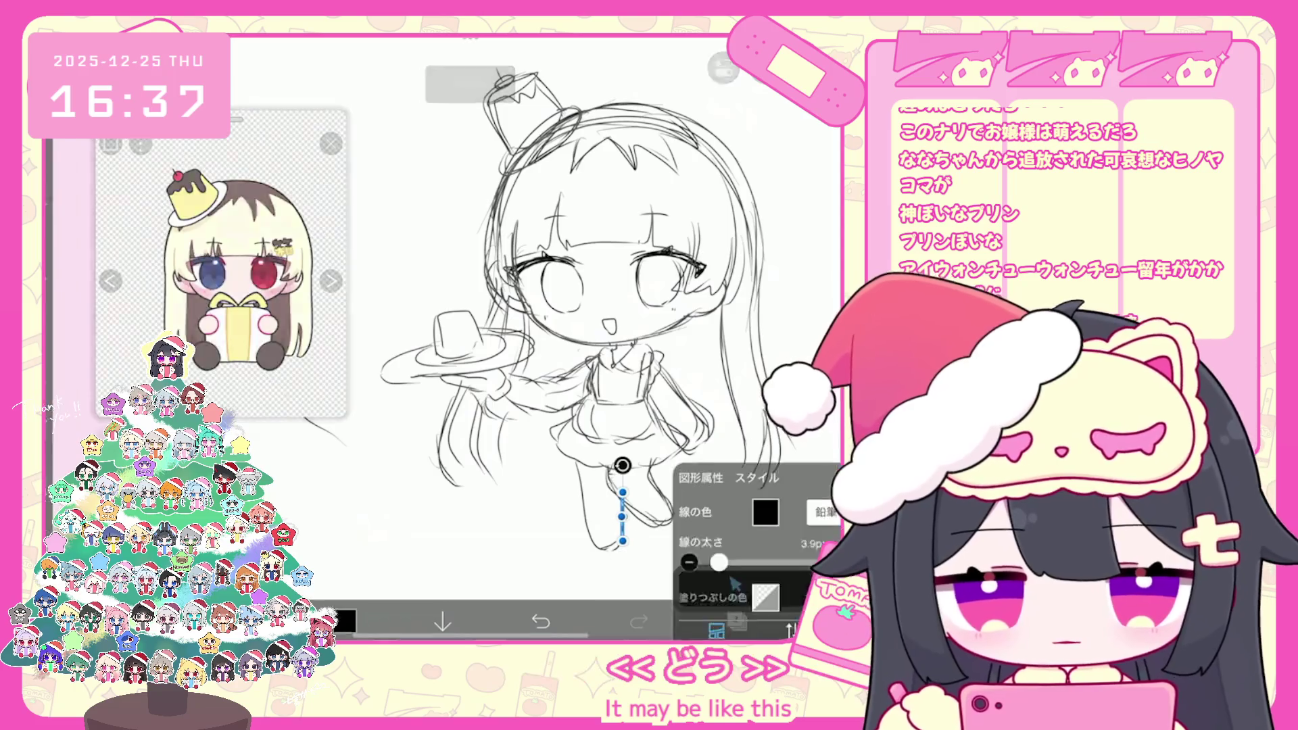
{"action": "key", "text": "Escape"}
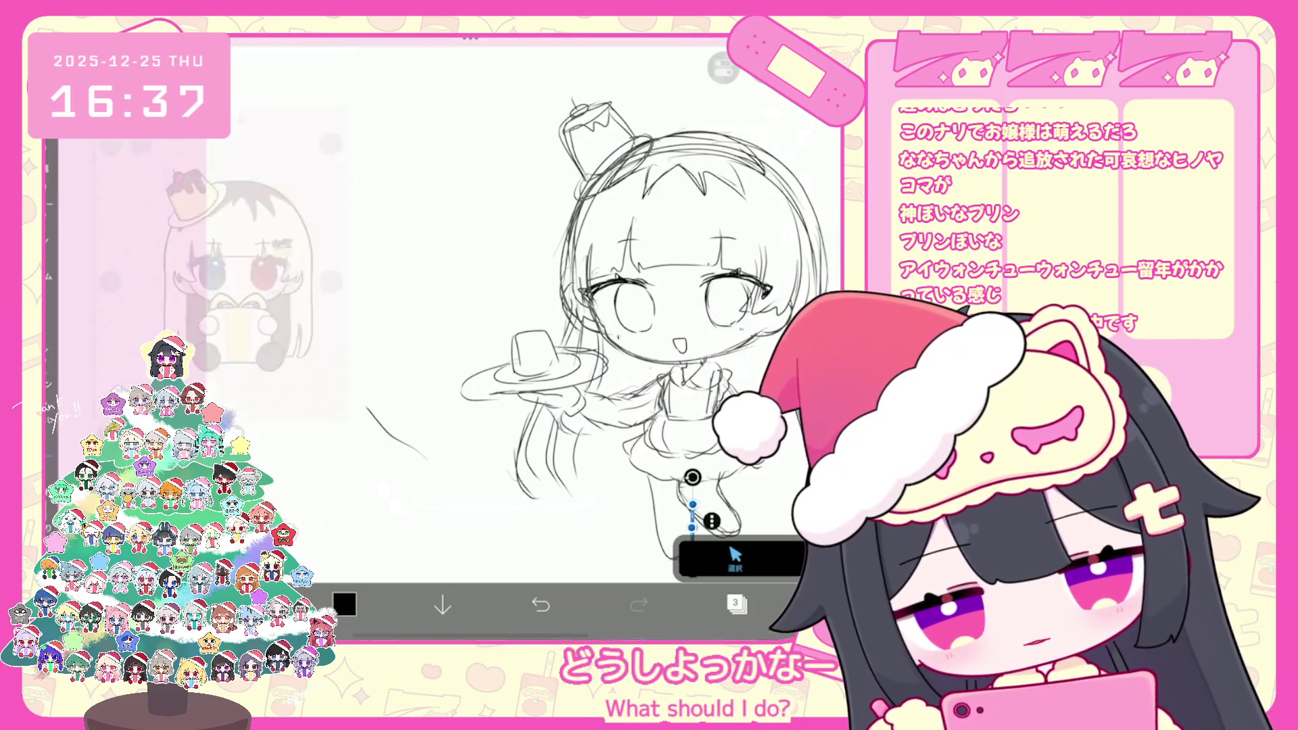
Select the stray line left of the figure and delete it
{"action": "mouse_move", "coordinate": [364, 396]}
{"action": "left_mouse_down"}
{"action": "mouse_move", "coordinate": [565, 533]}
{"action": "mouse_move", "coordinate": [573, 498]}
{"action": "left_mouse_up"}
{"action": "left_click", "coordinate": [764, 68]}
{"action": "left_click", "coordinate": [585, 335]}
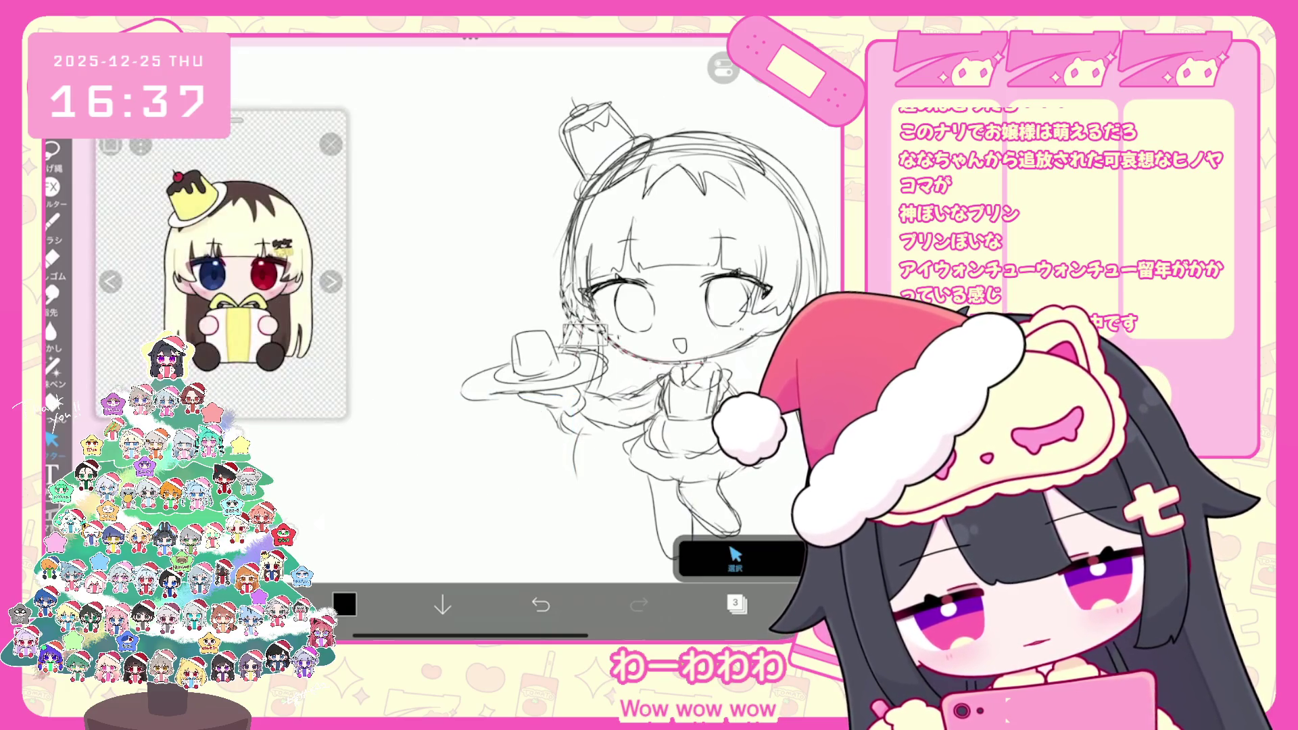
{"action": "scroll", "coordinate": [621, 311], "scroll_direction": "up", "scroll_amount": 2}
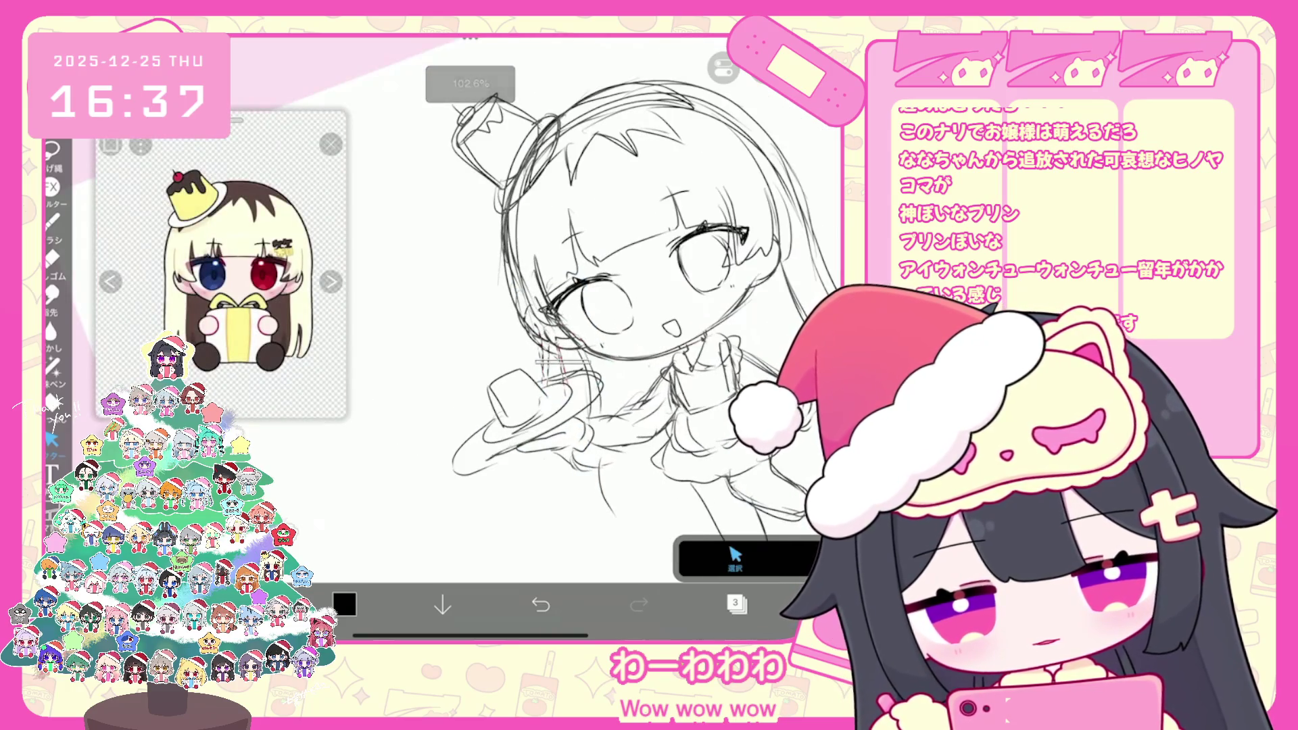
{"action": "scroll", "coordinate": [622, 311], "scroll_direction": "down", "scroll_amount": 2}
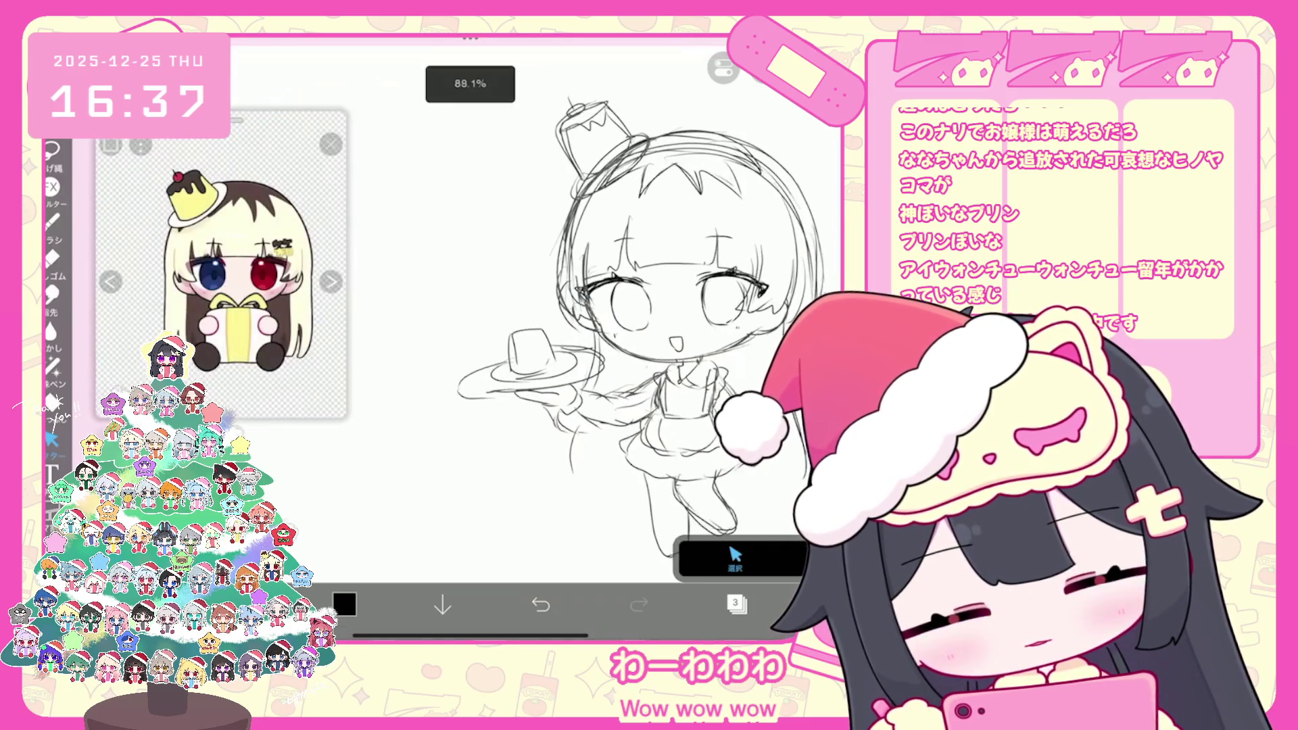
Select the tray and hand area
{"action": "left_click_drag", "start_coordinate": [469, 326], "coordinate": [648, 433]}
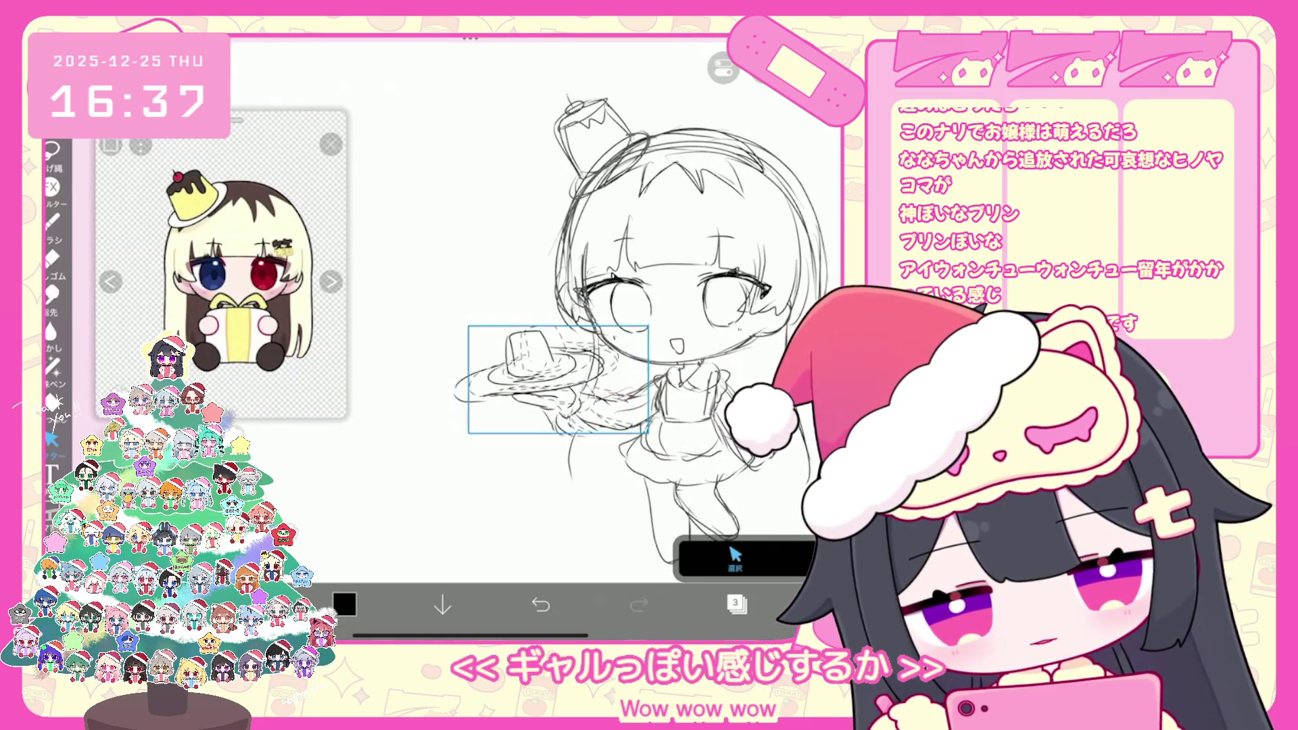
{"action": "scroll", "coordinate": [621, 311], "scroll_direction": "up", "scroll_amount": 2}
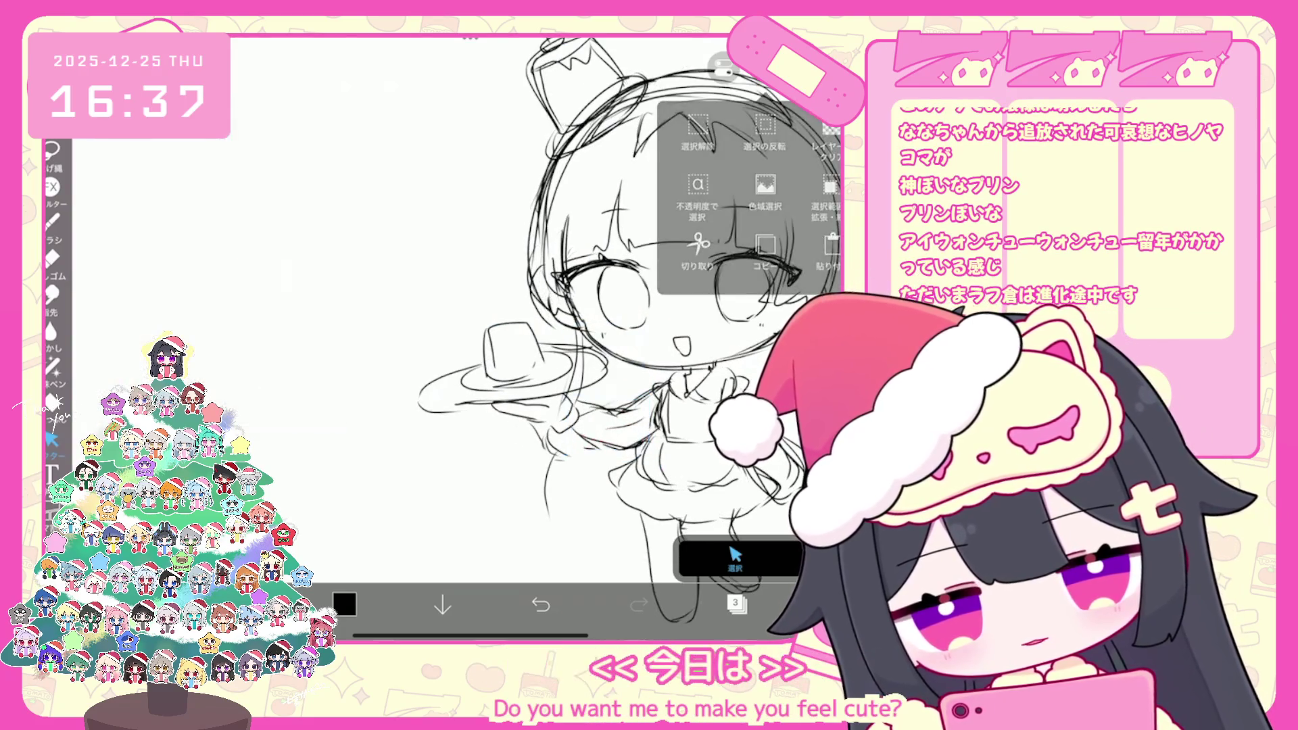
{"action": "left_click", "coordinate": [52, 221]}
{"action": "left_click", "coordinate": [52, 439]}
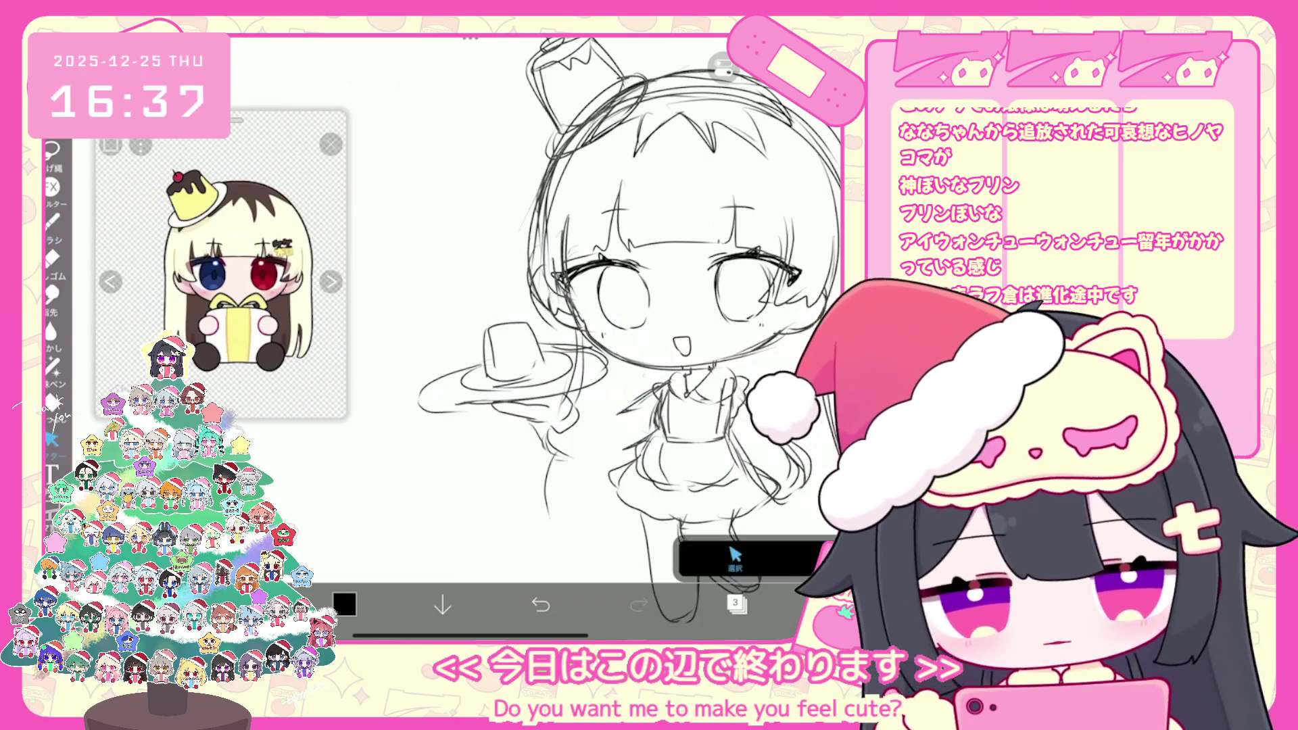
Select the tray sketch and move it up and to the right
{"action": "left_click_drag", "start_coordinate": [425, 339], "coordinate": [606, 426]}
{"action": "left_click_drag", "start_coordinate": [424, 352], "coordinate": [595, 443]}
{"action": "left_click_drag", "start_coordinate": [509, 398], "coordinate": [525, 387]}
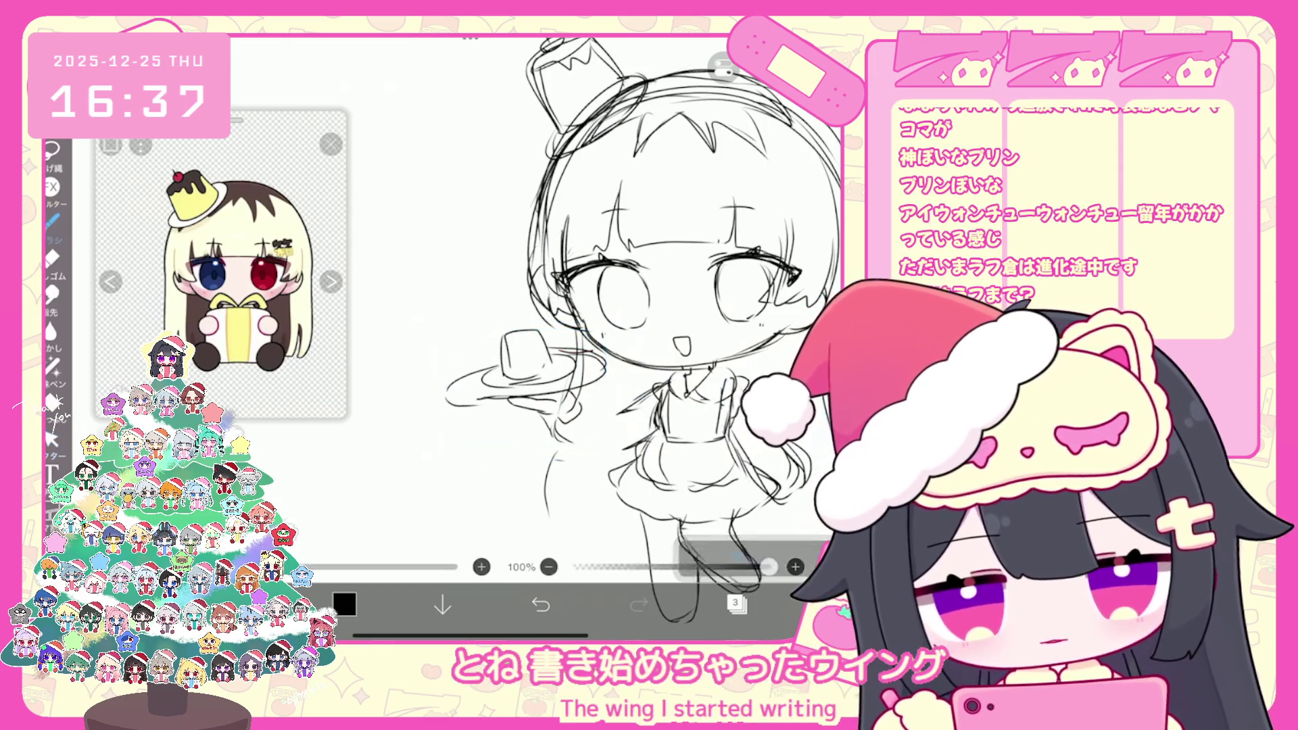
{"action": "left_click", "coordinate": [52, 219]}
Sketch marks on the arm, then undo both strokes
{"action": "scroll", "coordinate": [608, 338], "scroll_direction": "up", "scroll_amount": 3}
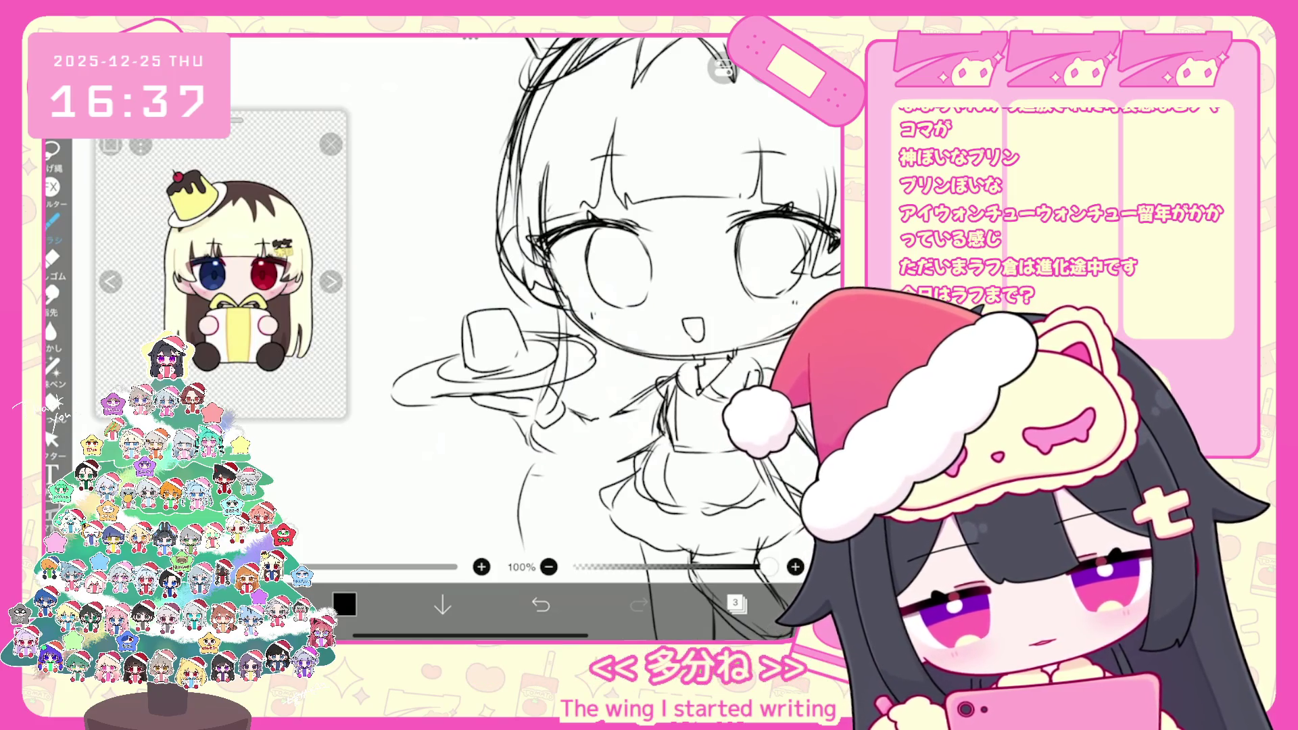
{"action": "left_click_drag", "start_coordinate": [538, 429], "coordinate": [569, 470]}
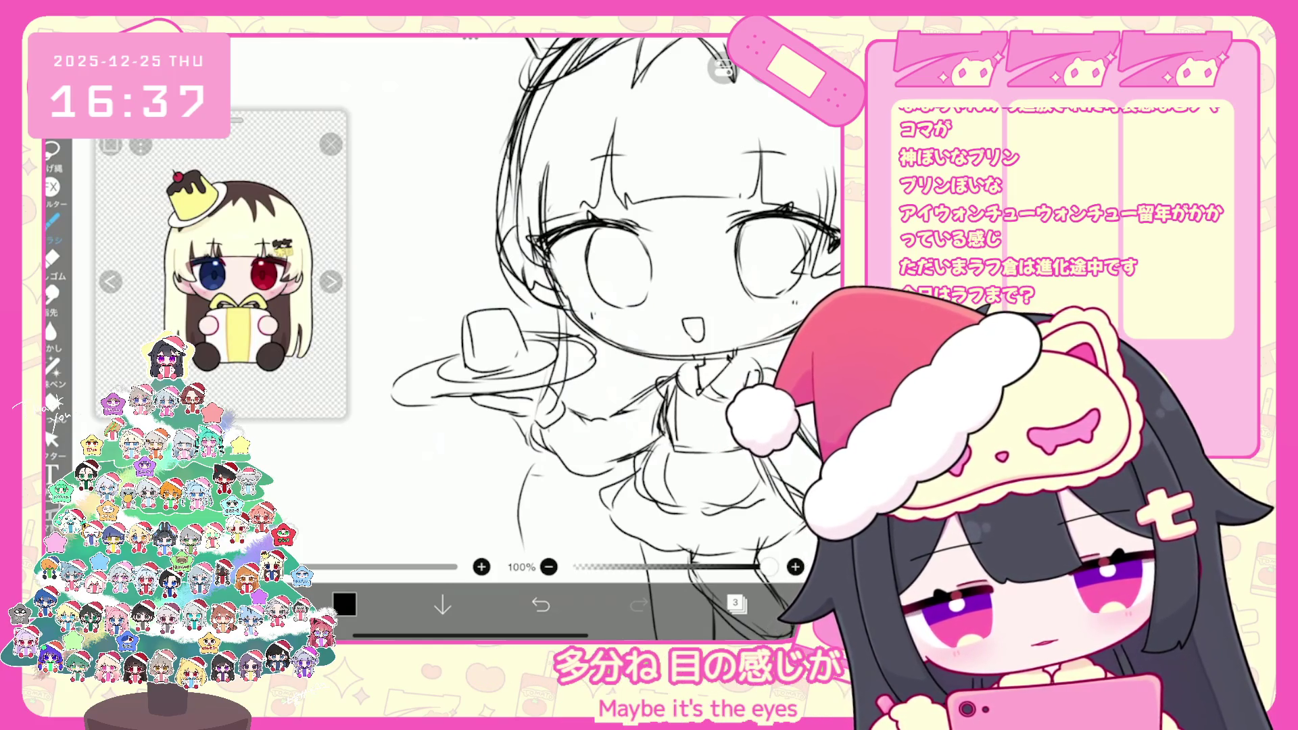
{"action": "key", "text": "ctrl+z"}
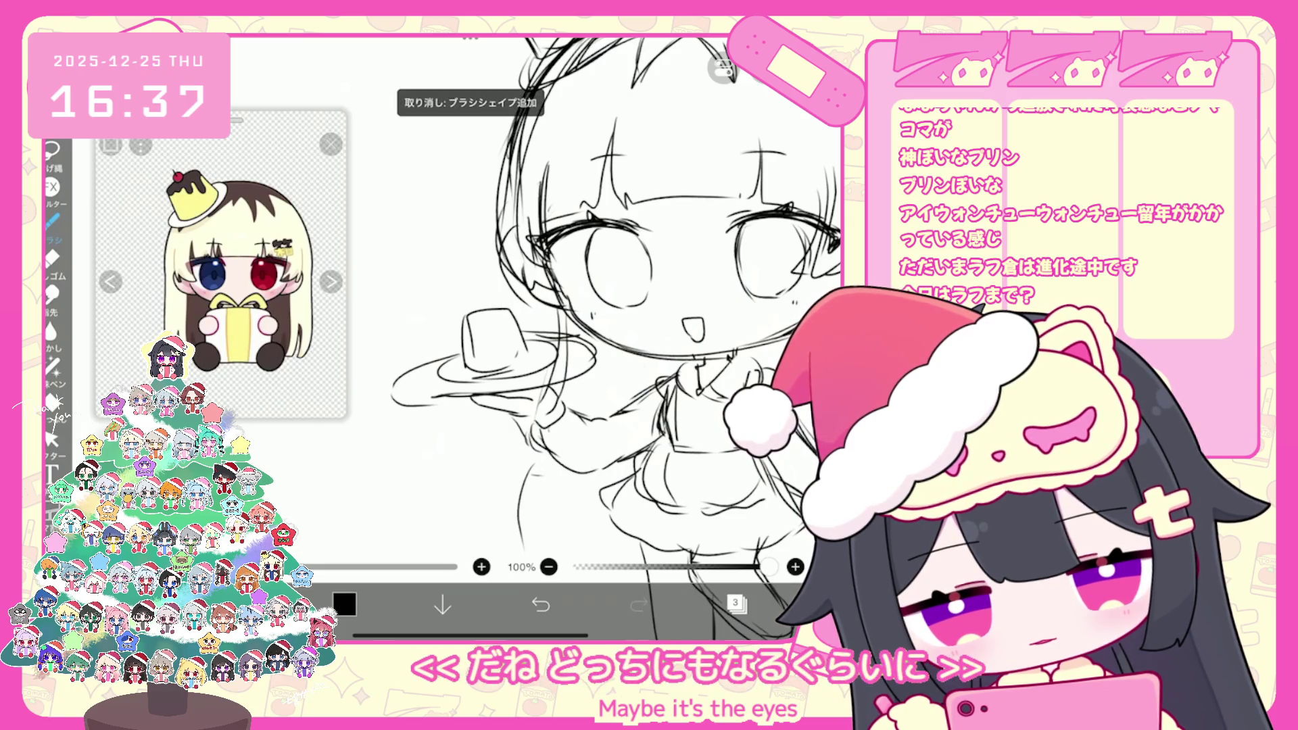
{"action": "key", "text": "ctrl+z"}
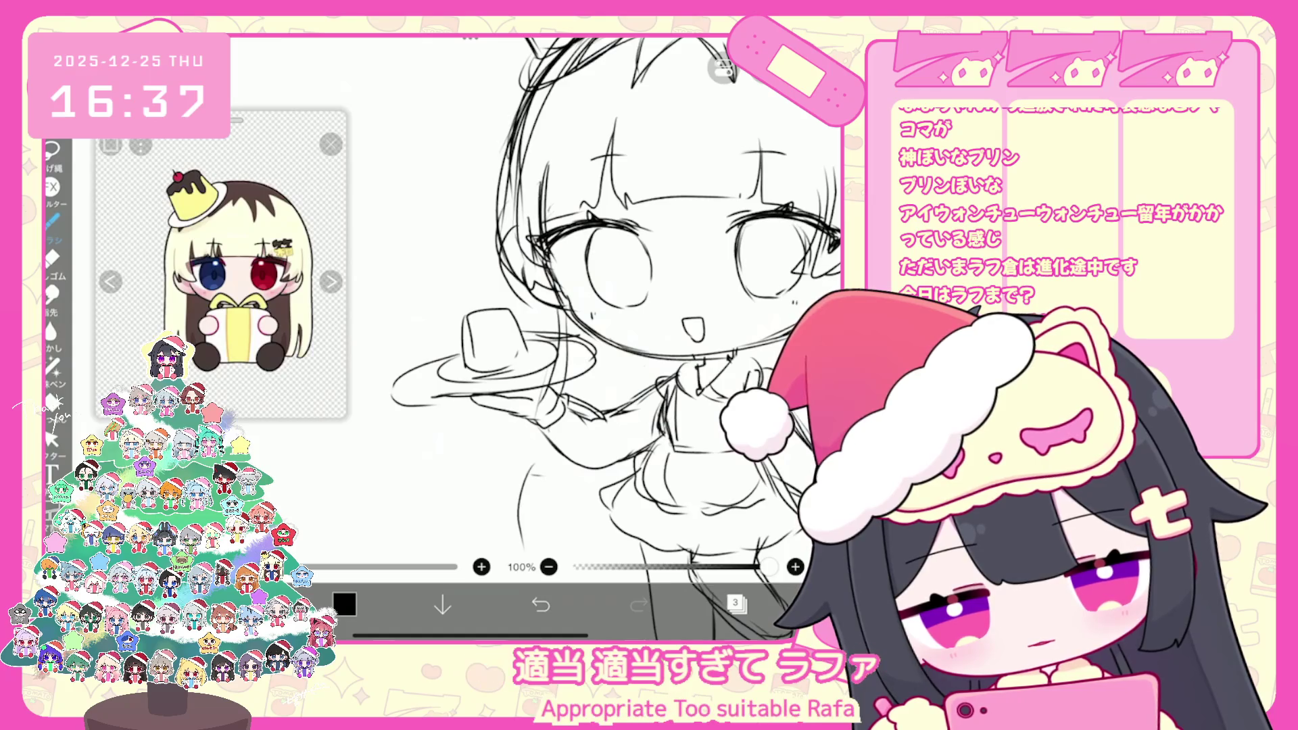
{"action": "scroll", "coordinate": [534, 304], "scroll_direction": "down", "scroll_amount": 3}
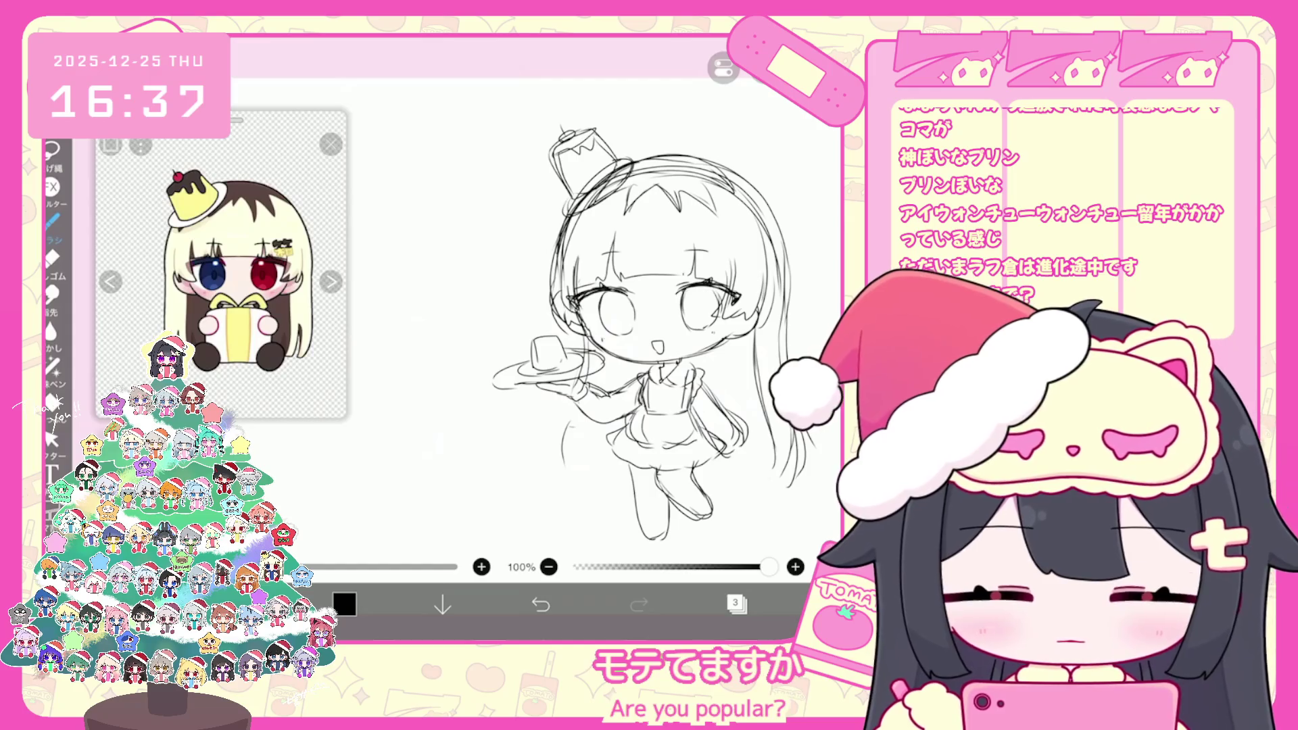
{"action": "scroll", "coordinate": [588, 304], "scroll_direction": "up", "scroll_amount": 2}
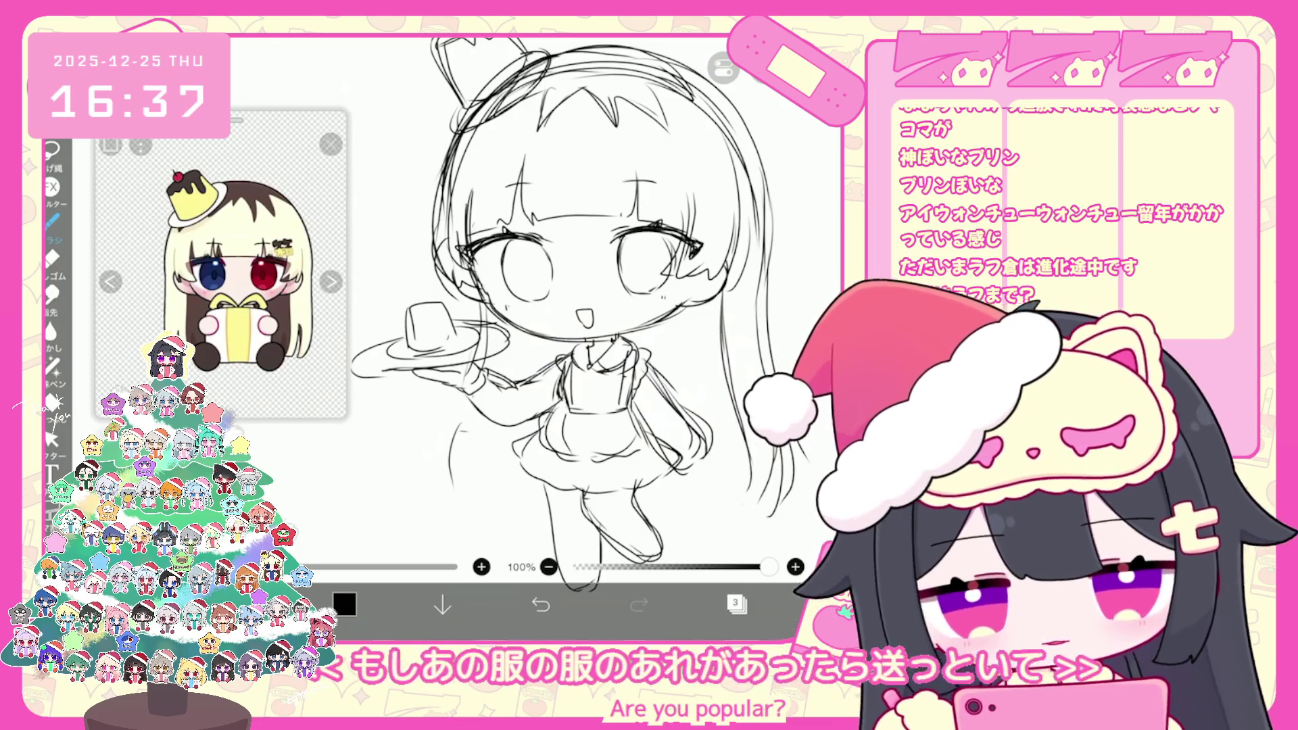
{"action": "left_click", "coordinate": [52, 438]}
Delete the loose hair strand on the right; a redrawn strand is undone
{"action": "left_click_drag", "start_coordinate": [681, 394], "coordinate": [716, 468]}
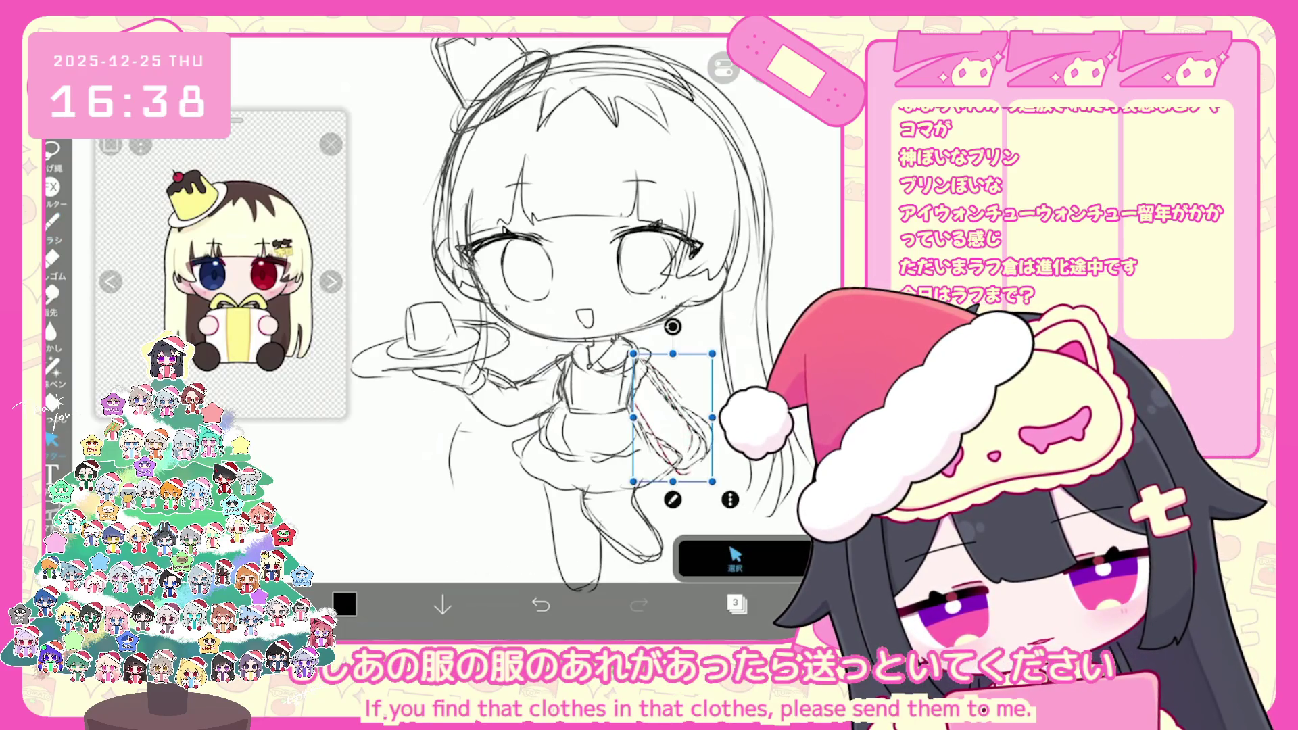
{"action": "left_click", "coordinate": [729, 499]}
{"action": "left_click", "coordinate": [743, 135]}
{"action": "left_click", "coordinate": [51, 222]}
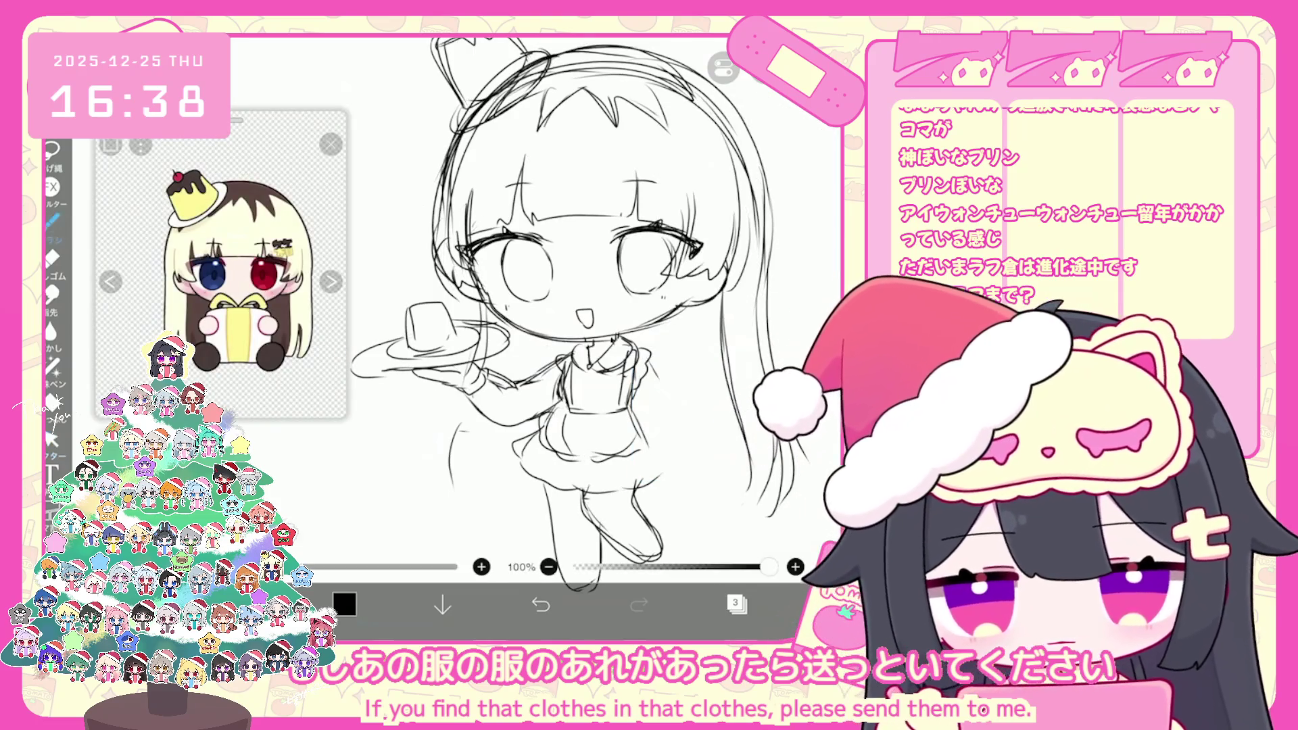
{"action": "left_click_drag", "start_coordinate": [710, 396], "coordinate": [639, 443]}
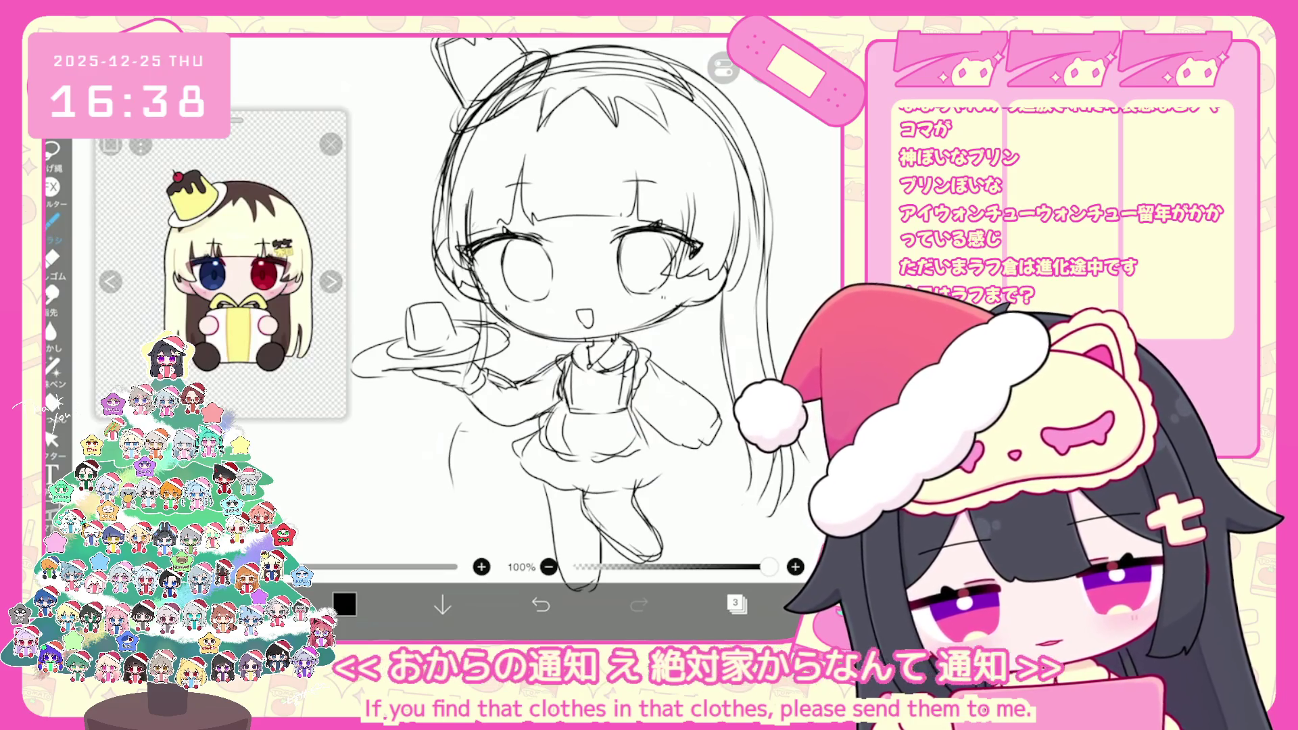
{"action": "left_click", "coordinate": [540, 604]}
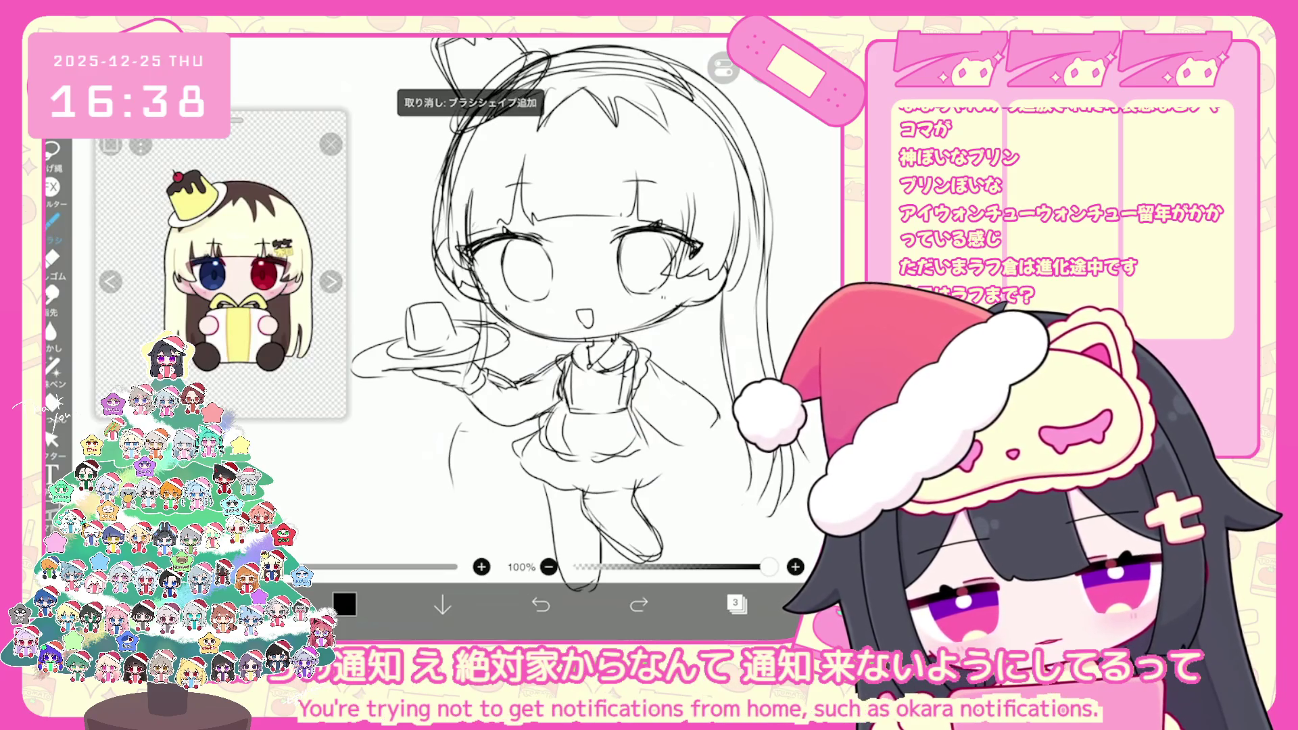
Select the plate and move it right, enlarging it slightly
{"action": "left_click", "coordinate": [52, 440]}
{"action": "left_click_drag", "start_coordinate": [541, 338], "coordinate": [583, 350]}
{"action": "left_click_drag", "start_coordinate": [392, 348], "coordinate": [559, 426]}
{"action": "mouse_move", "coordinate": [476, 386]}
{"action": "left_mouse_down"}
{"action": "mouse_move", "coordinate": [507, 374]}
{"action": "mouse_move", "coordinate": [523, 387]}
{"action": "left_mouse_up"}
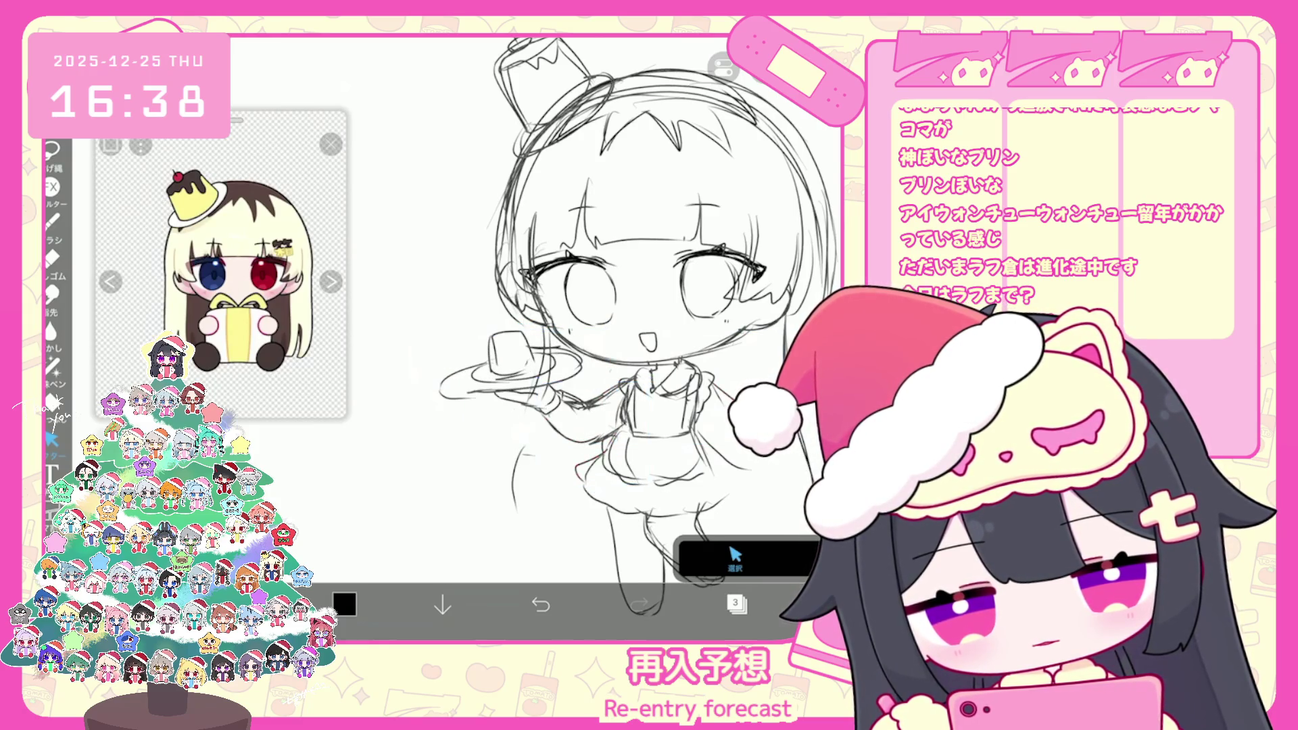
Shift and tilt the tray slightly and commit its new position
{"action": "scroll", "coordinate": [608, 338], "scroll_direction": "up", "scroll_amount": 2}
{"action": "left_click_drag", "start_coordinate": [555, 349], "coordinate": [645, 421]}
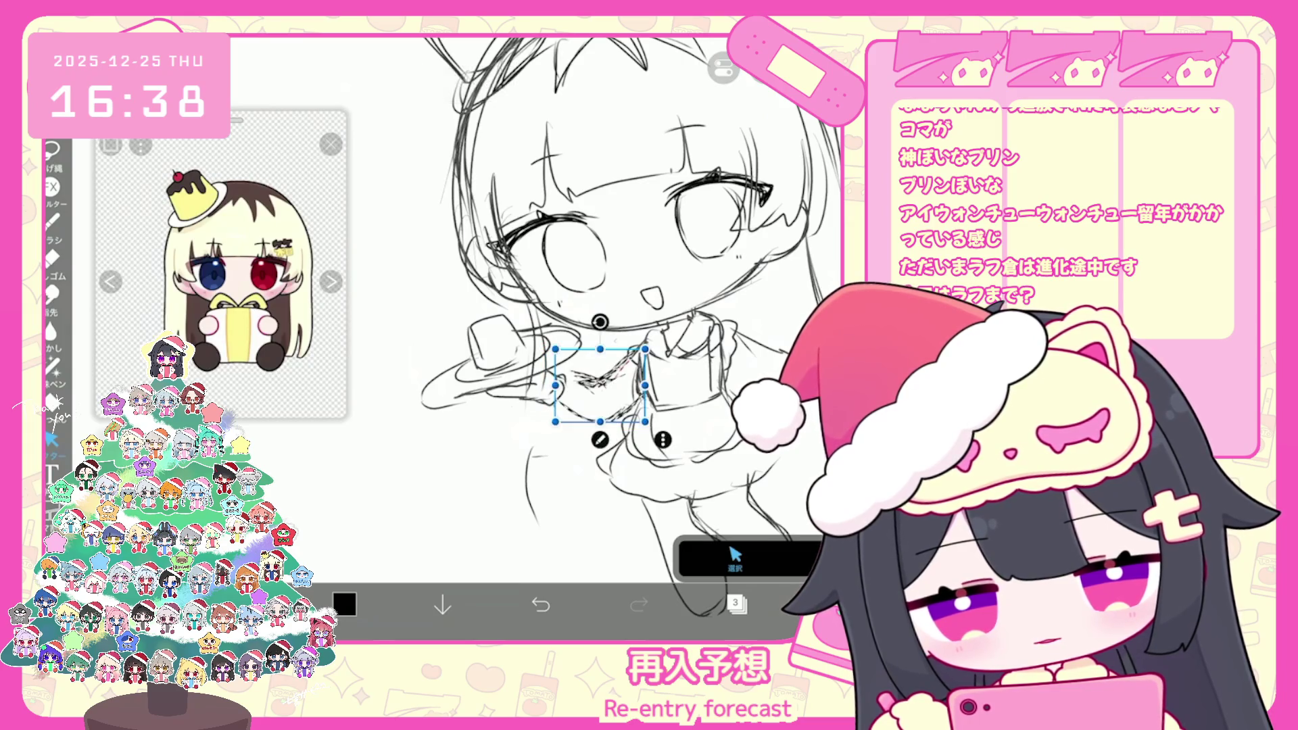
{"action": "left_click_drag", "start_coordinate": [500, 368], "coordinate": [509, 364]}
{"action": "left_click", "coordinate": [527, 434]}
{"action": "left_click", "coordinate": [52, 220]}
{"action": "scroll", "coordinate": [608, 304], "scroll_direction": "down", "scroll_amount": 2}
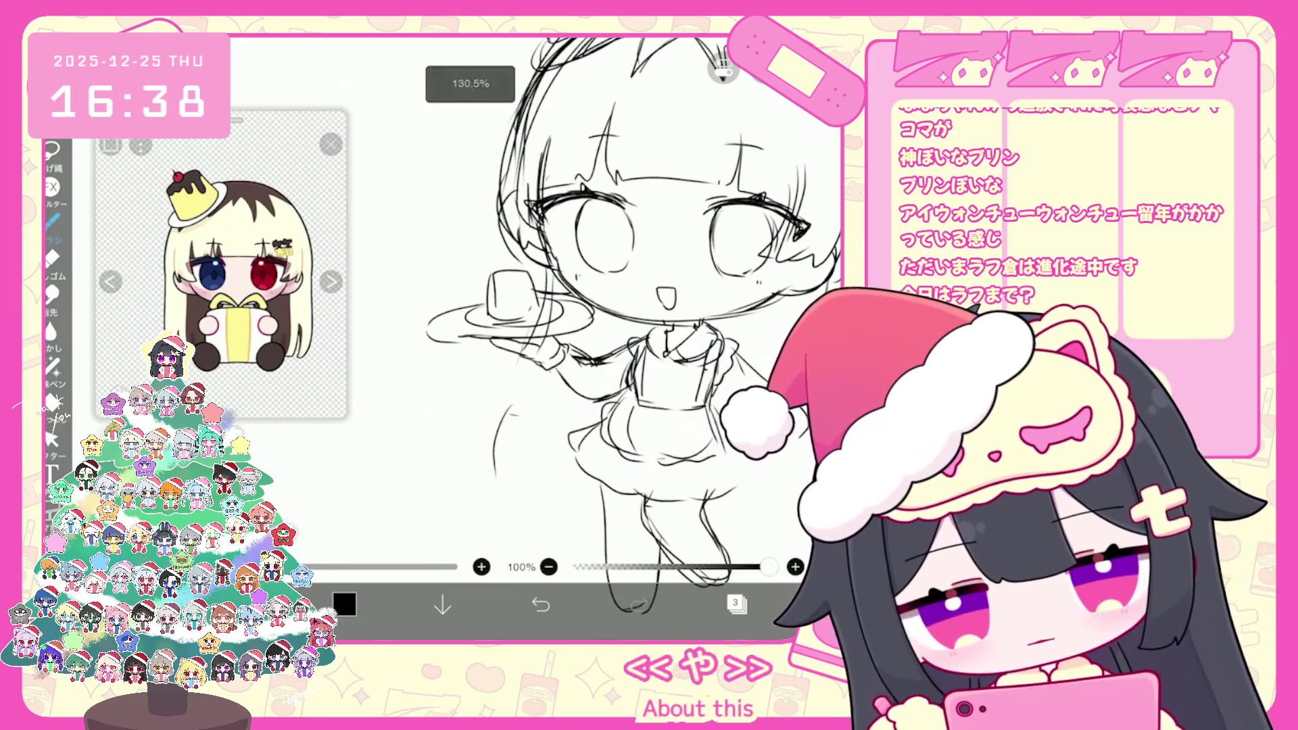
{"action": "scroll", "coordinate": [608, 304], "scroll_direction": "down", "scroll_amount": 1}
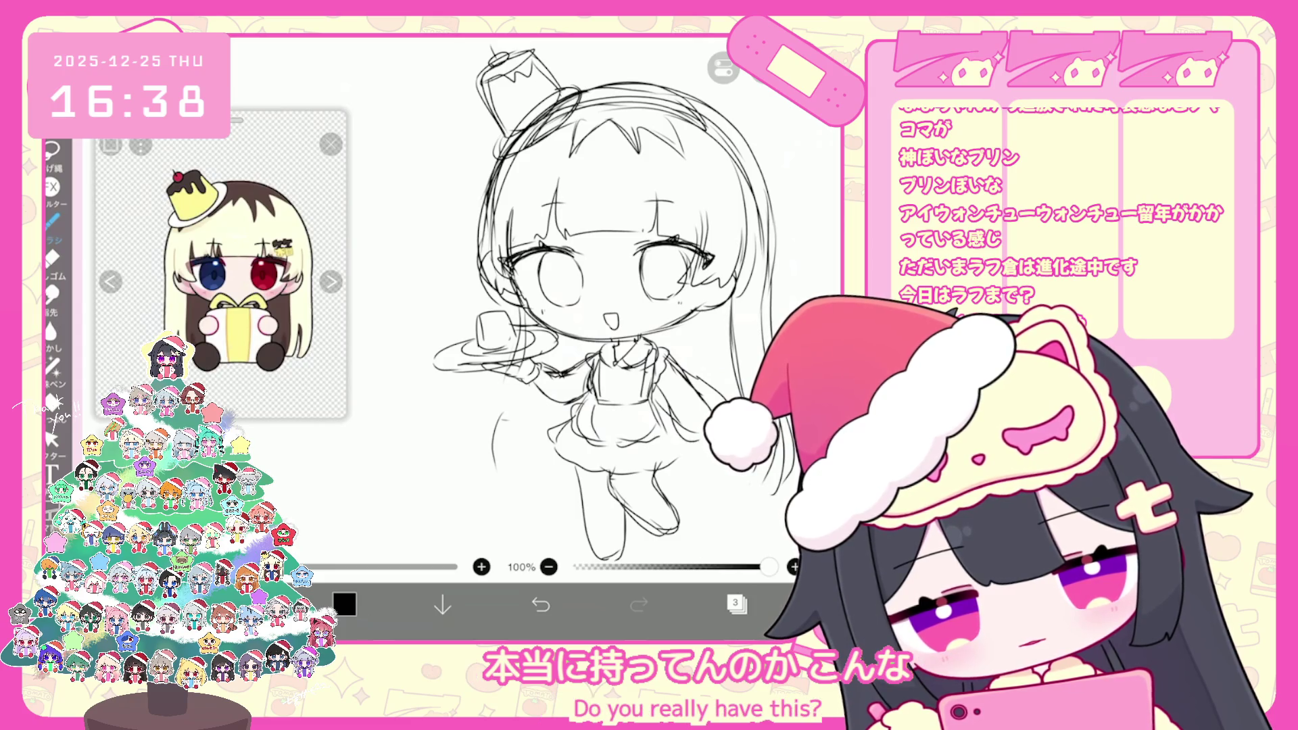
Drop a stray selection near the dress and undo the last brush stroke
{"action": "left_click", "coordinate": [52, 439]}
{"action": "left_click_drag", "start_coordinate": [673, 355], "coordinate": [680, 438]}
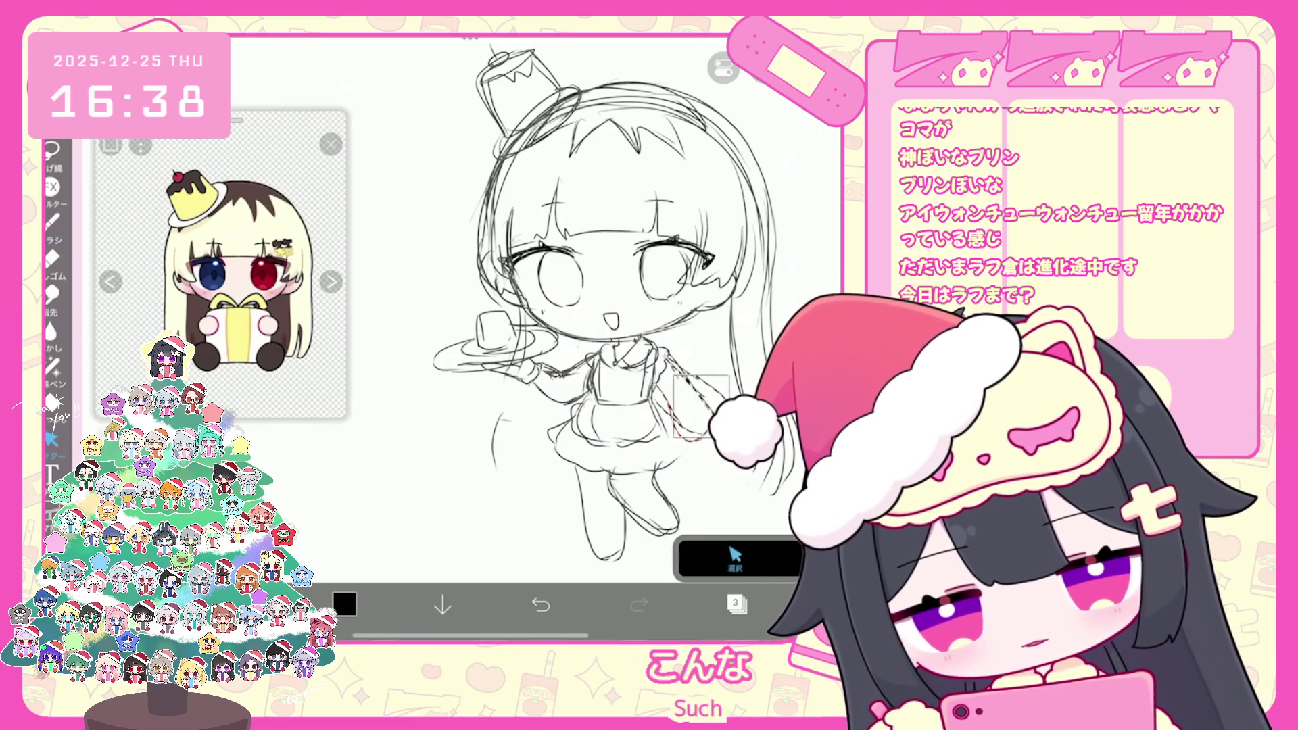
{"action": "left_click", "coordinate": [53, 219]}
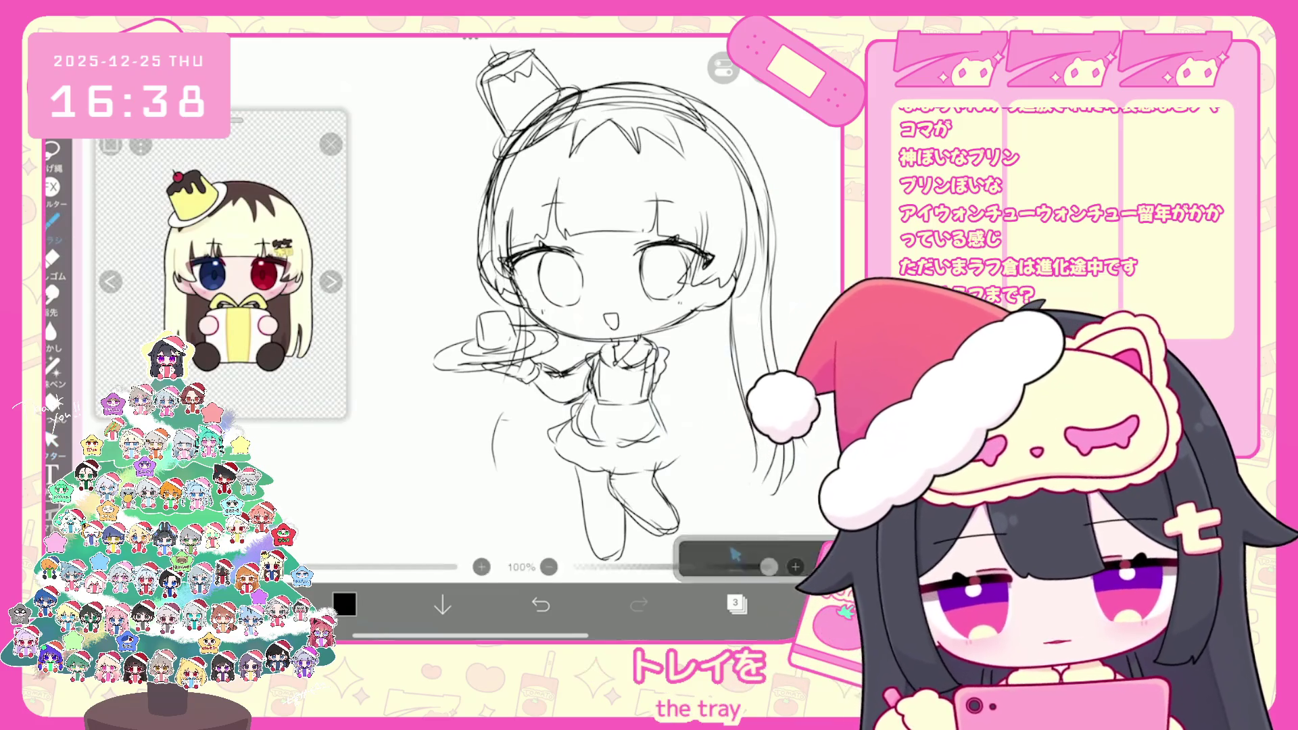
{"action": "scroll", "coordinate": [595, 304], "scroll_direction": "up", "scroll_amount": 1}
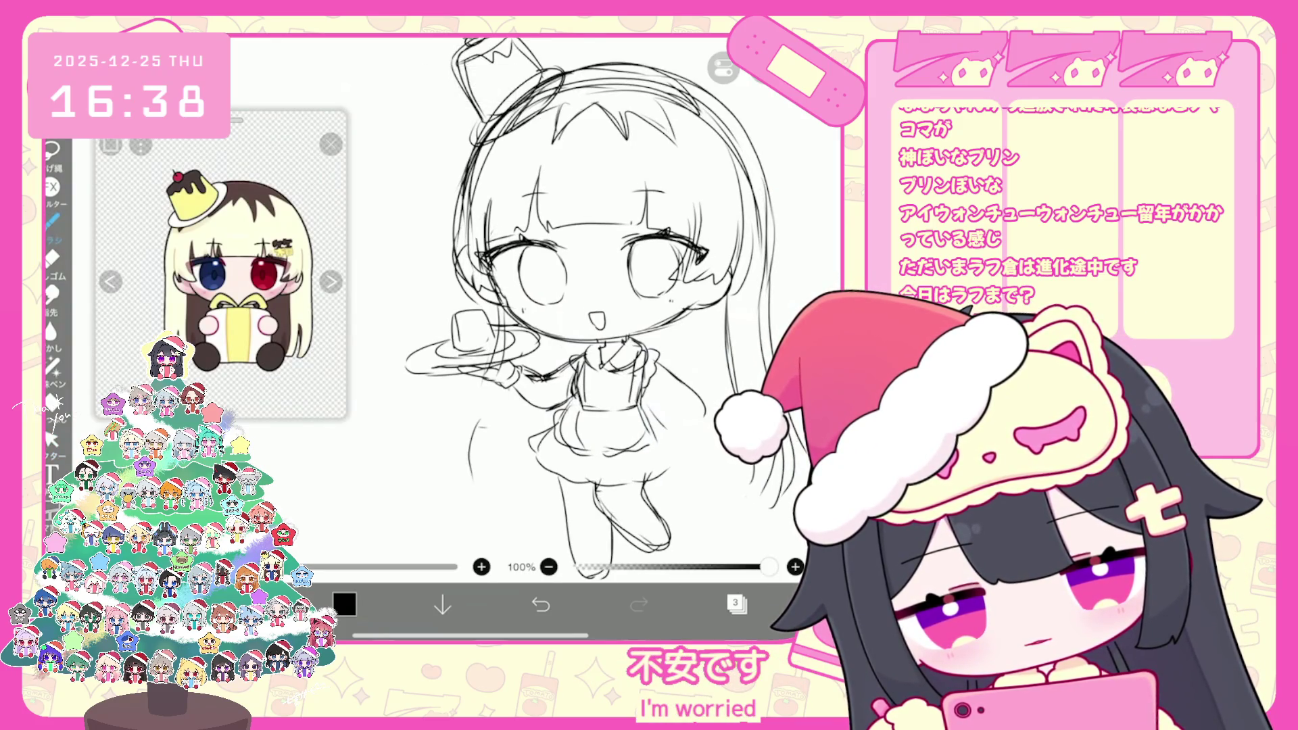
{"action": "left_click", "coordinate": [540, 604]}
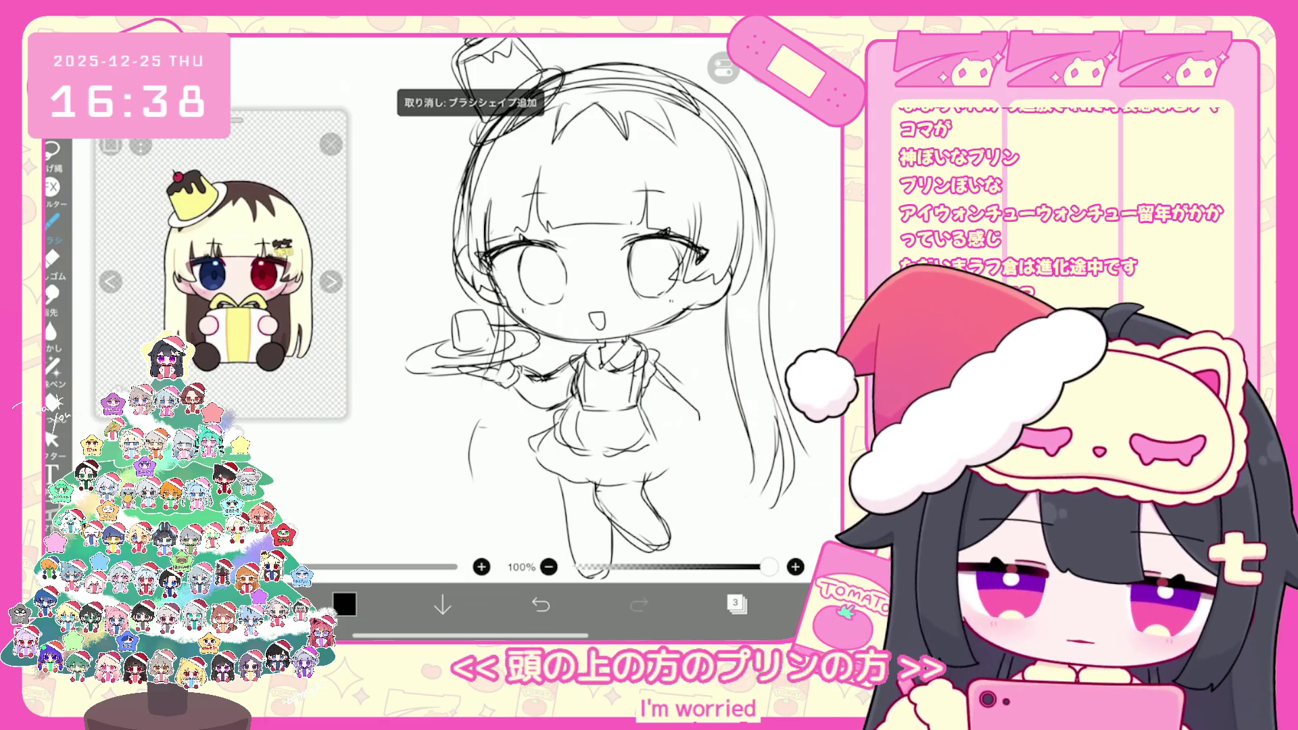
Draw the right arm along the dress's right side, ending in a small hand
{"action": "left_click_drag", "start_coordinate": [648, 392], "coordinate": [678, 438]}
{"action": "left_click_drag", "start_coordinate": [660, 363], "coordinate": [679, 382]}
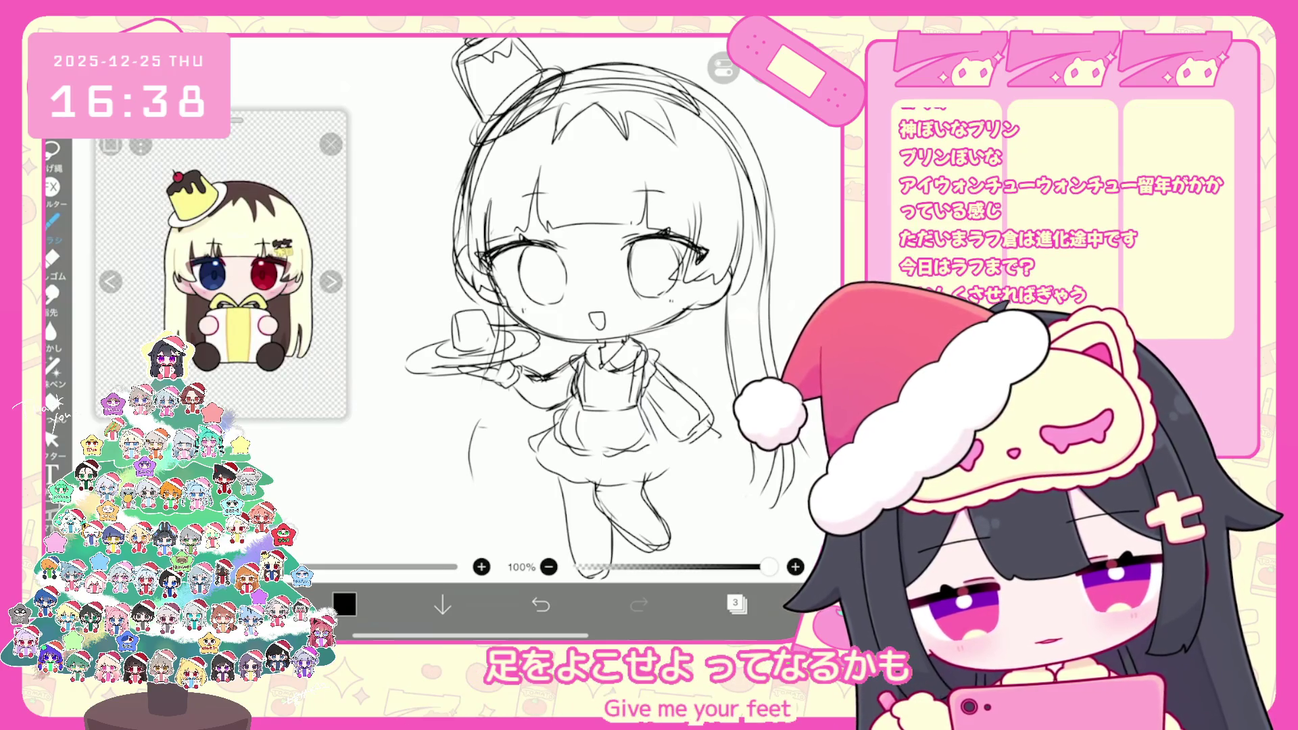
{"action": "left_click_drag", "start_coordinate": [702, 427], "coordinate": [723, 443]}
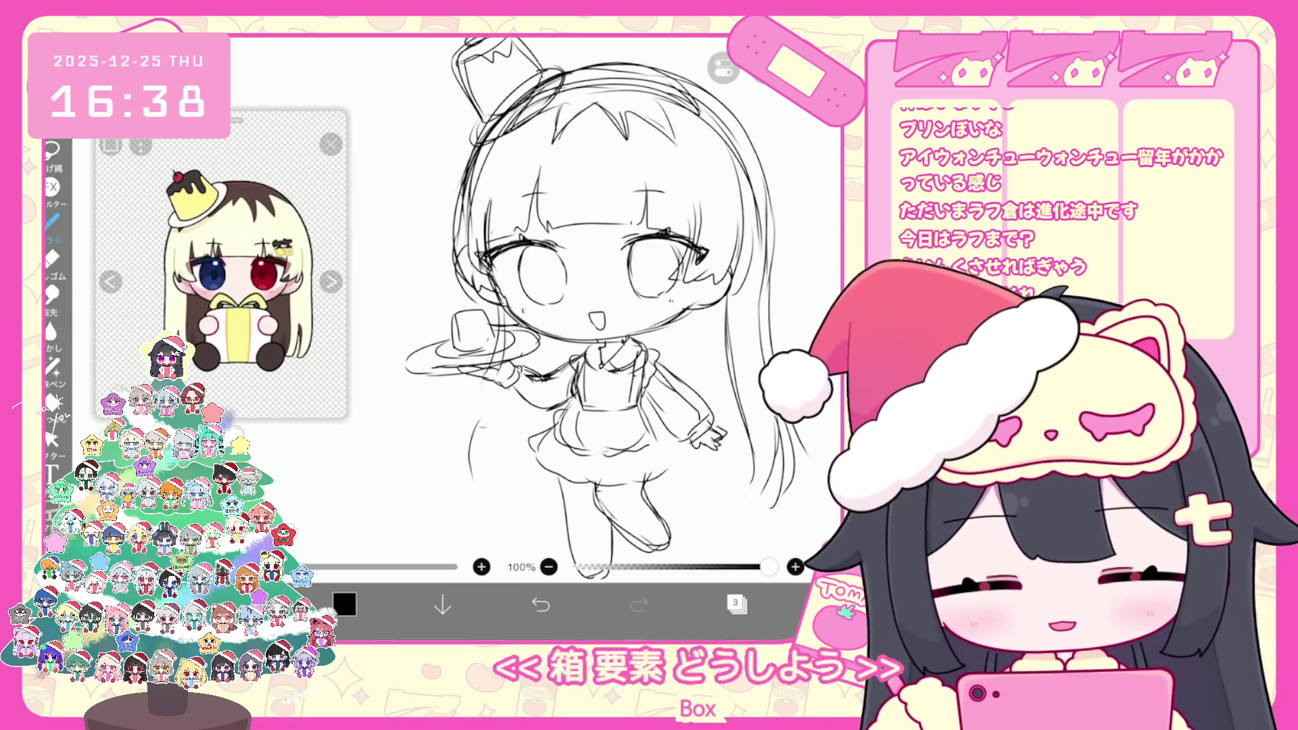
Undo two strokes and redraw the curve beside the dress a little lower
{"action": "scroll", "coordinate": [594, 304], "scroll_direction": "down", "scroll_amount": 2}
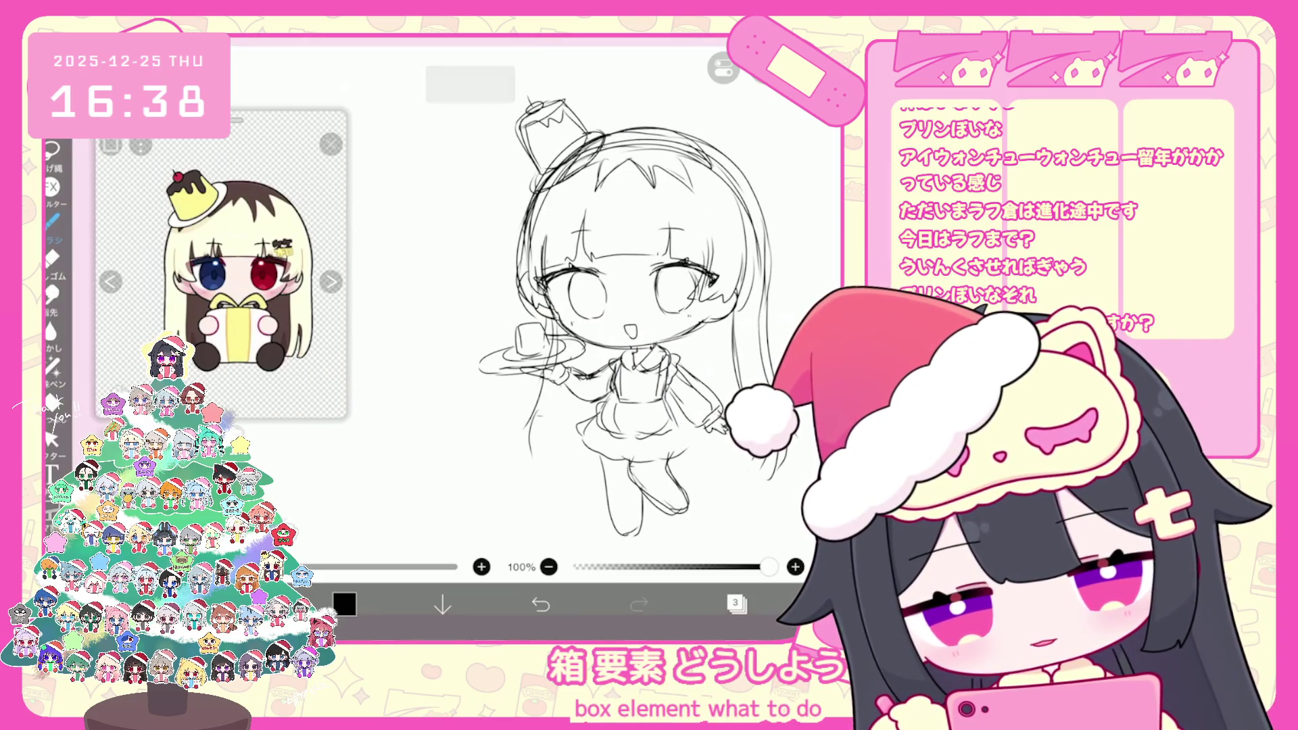
{"action": "key", "text": "ctrl+z"}
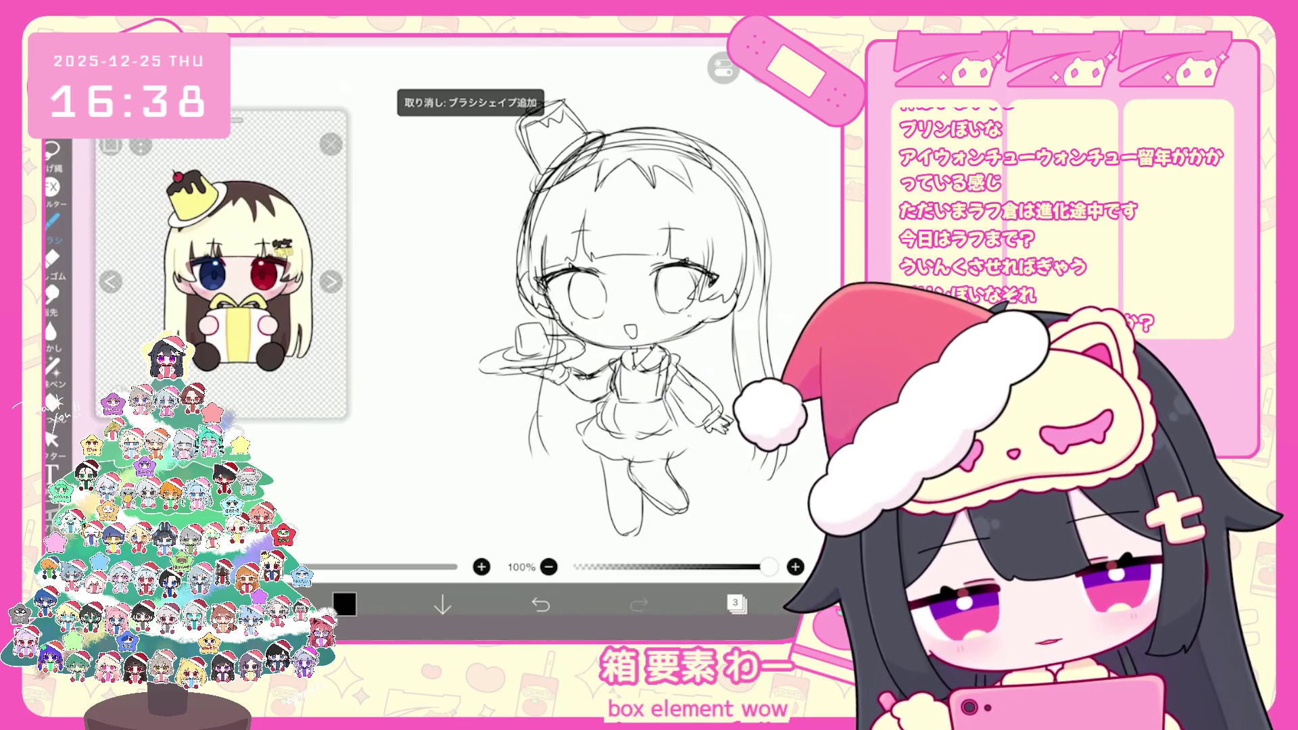
{"action": "key", "text": "ctrl+z"}
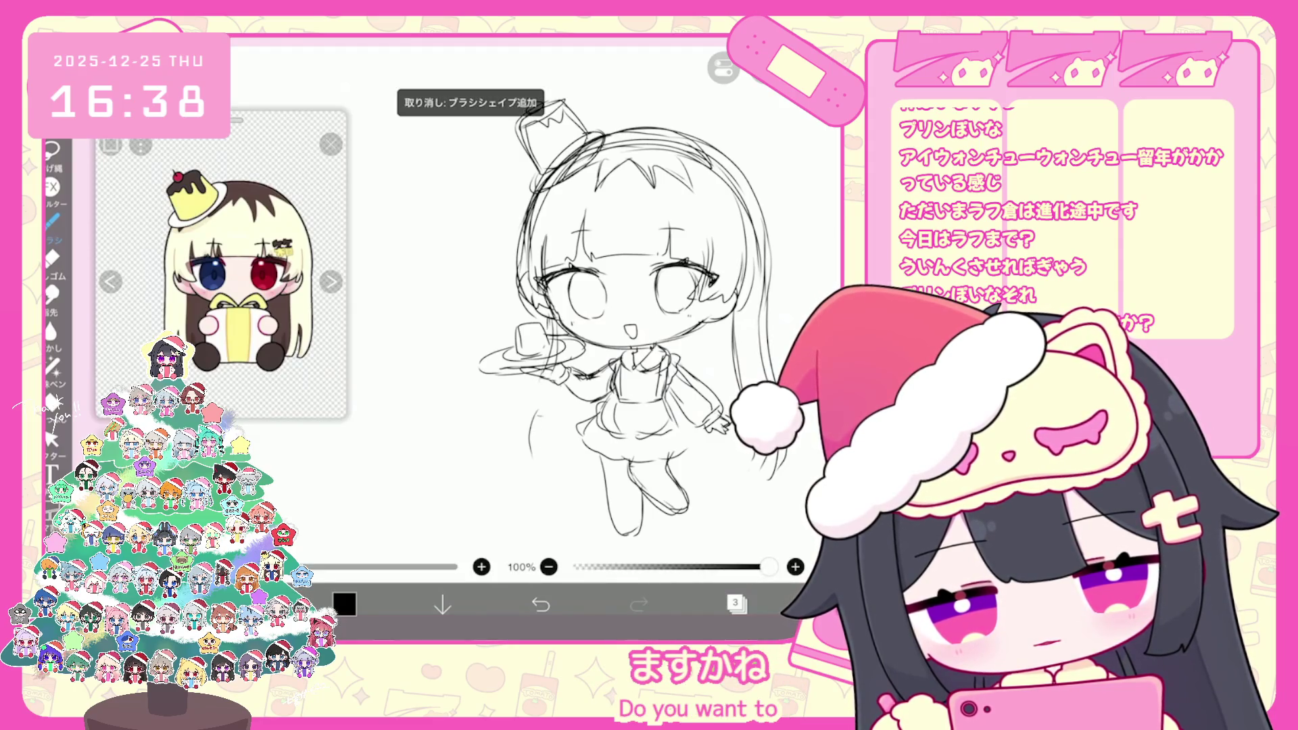
{"action": "left_click_drag", "start_coordinate": [534, 321], "coordinate": [524, 426]}
{"action": "key", "text": "ctrl+z"}
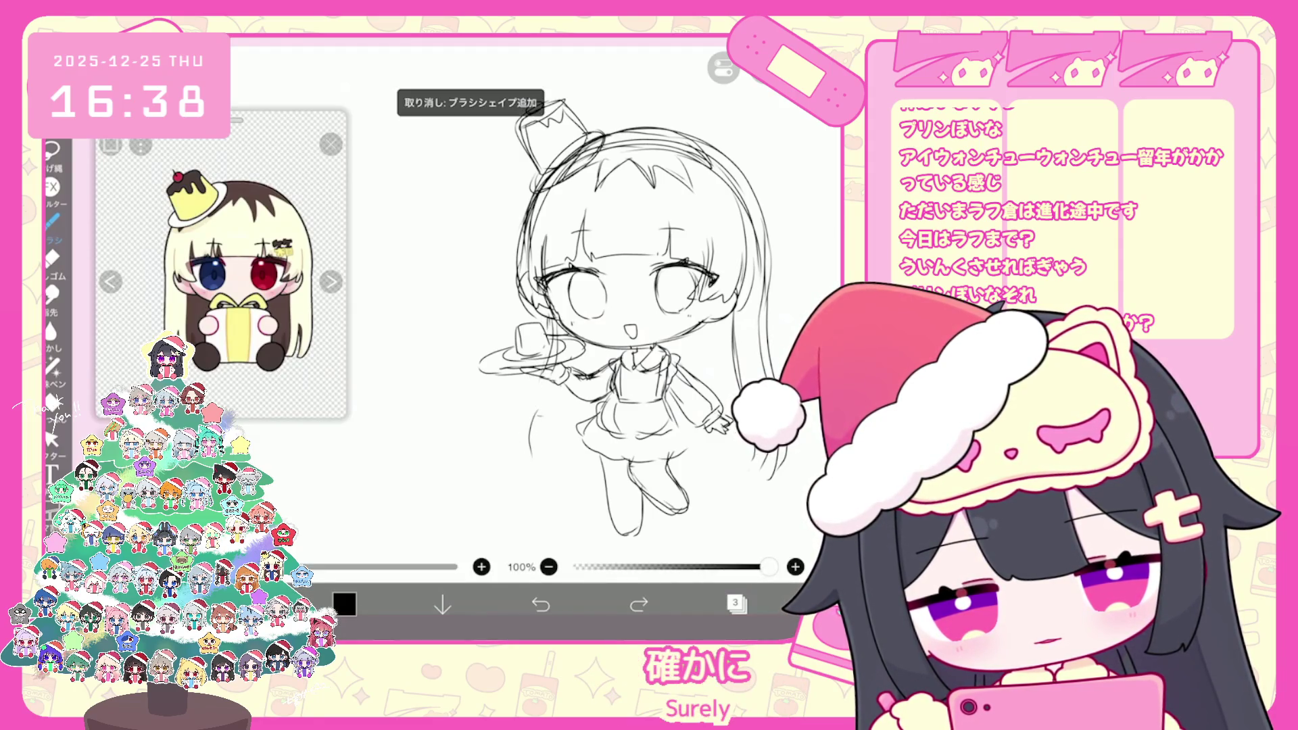
{"action": "left_click_drag", "start_coordinate": [539, 375], "coordinate": [529, 471]}
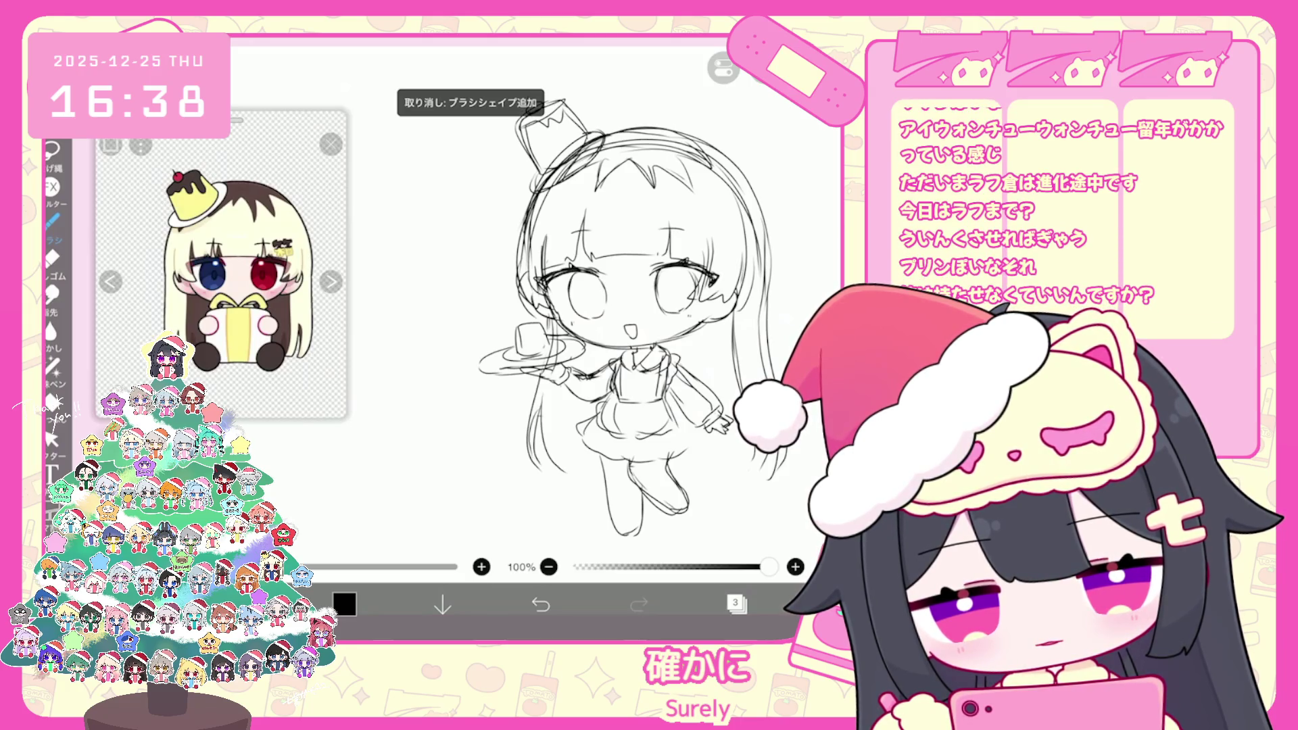
{"action": "scroll", "coordinate": [608, 304], "scroll_direction": "up", "scroll_amount": 1}
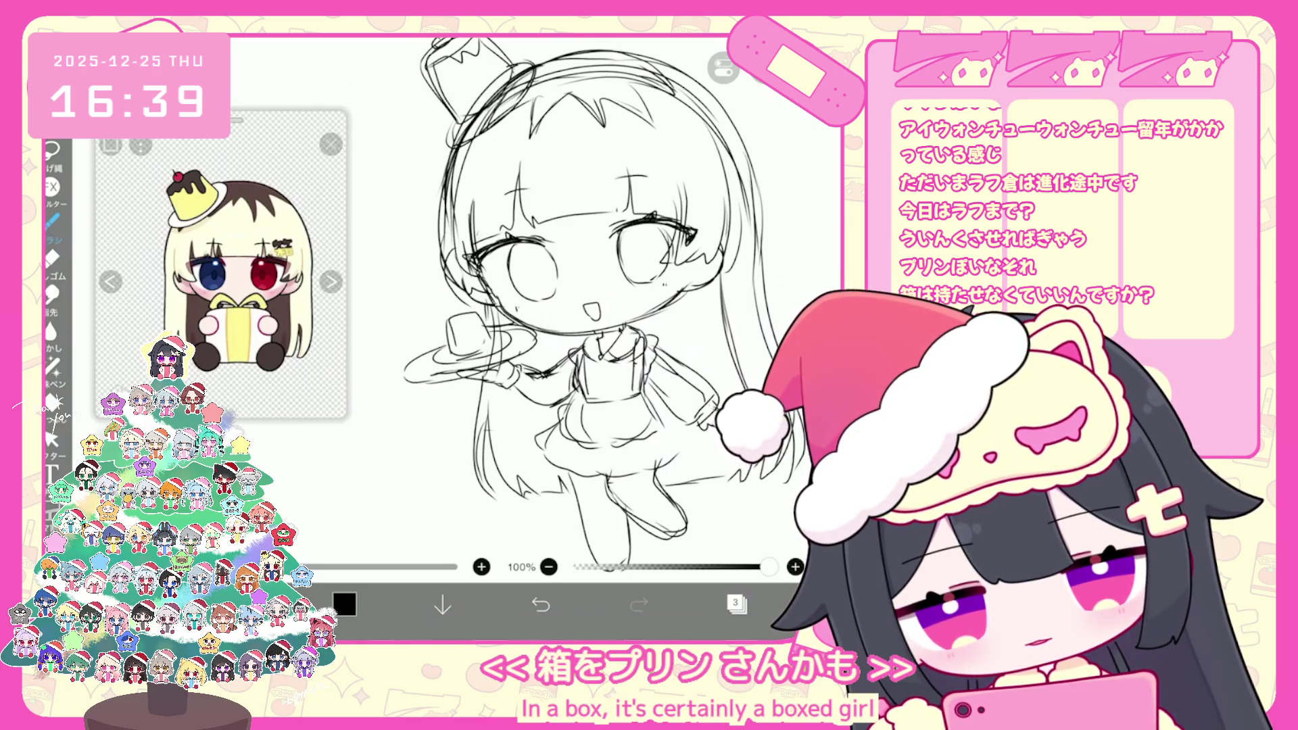
{"action": "scroll", "coordinate": [595, 304], "scroll_direction": "down", "scroll_amount": 1}
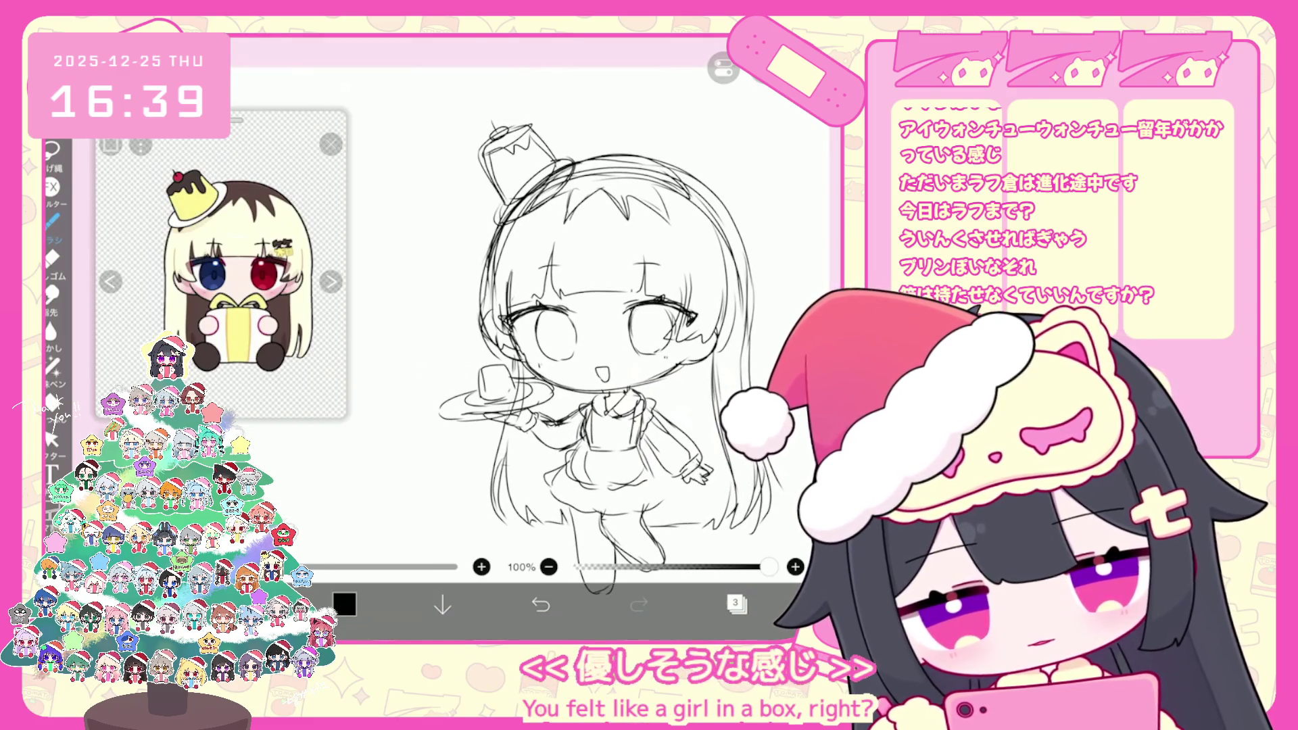
{"action": "scroll", "coordinate": [595, 304], "scroll_direction": "up", "scroll_amount": 5}
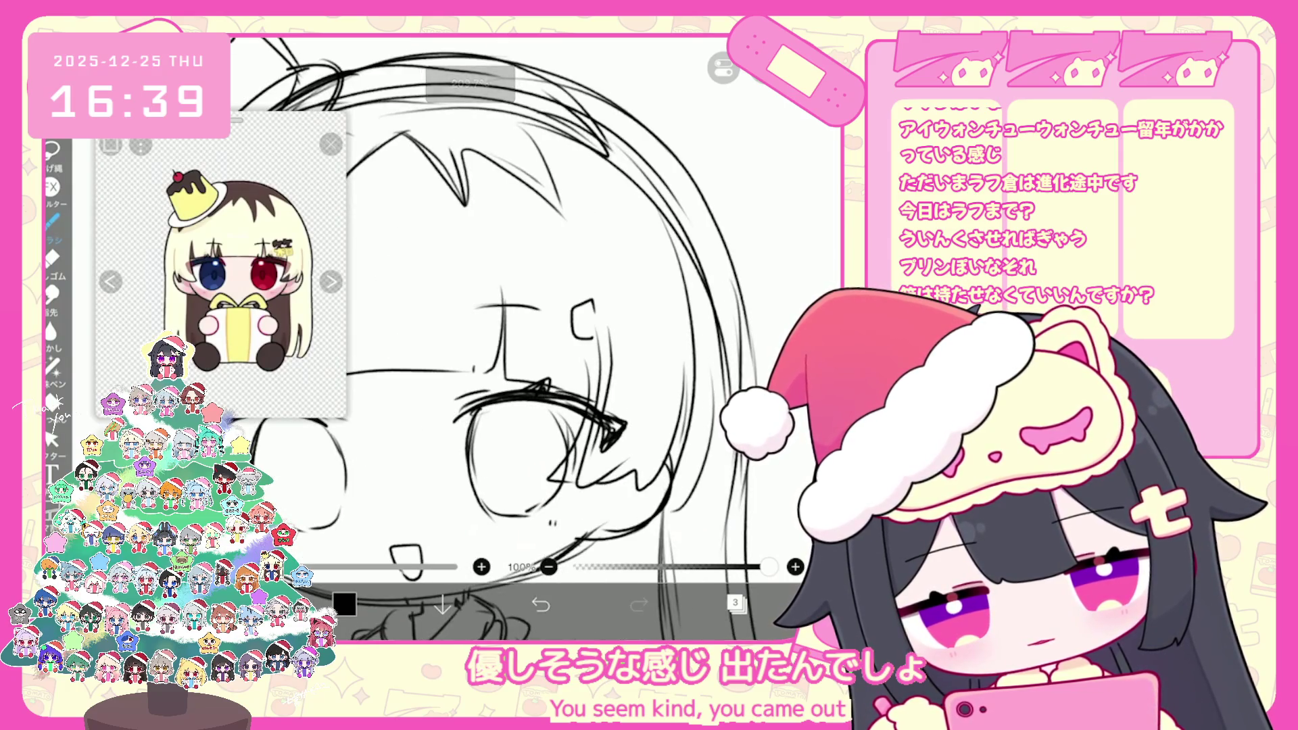
Try several hair clip strokes beside the ear, undoing each attempt
{"action": "mouse_move", "coordinate": [612, 330]}
{"action": "left_mouse_down"}
{"action": "mouse_move", "coordinate": [628, 303]}
{"action": "mouse_move", "coordinate": [640, 324]}
{"action": "left_mouse_up"}
{"action": "left_click", "coordinate": [540, 603]}
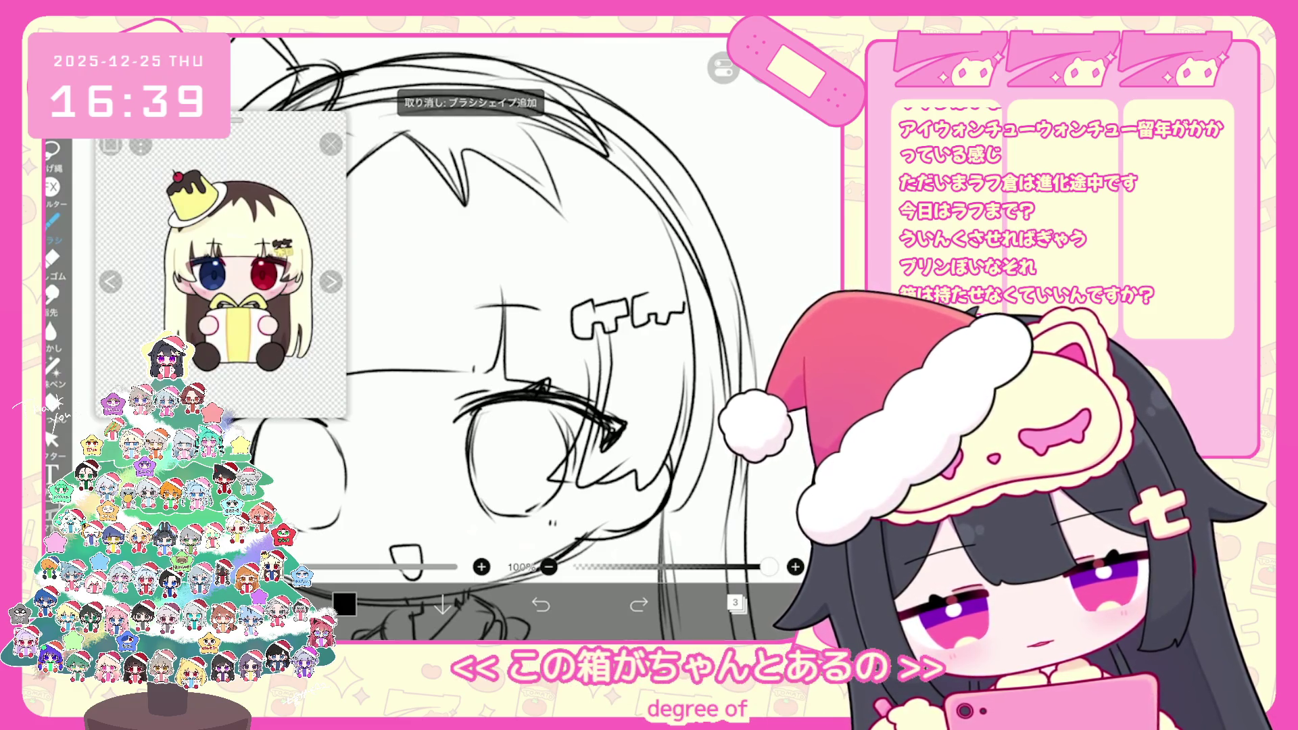
{"action": "left_click_drag", "start_coordinate": [635, 300], "coordinate": [666, 323]}
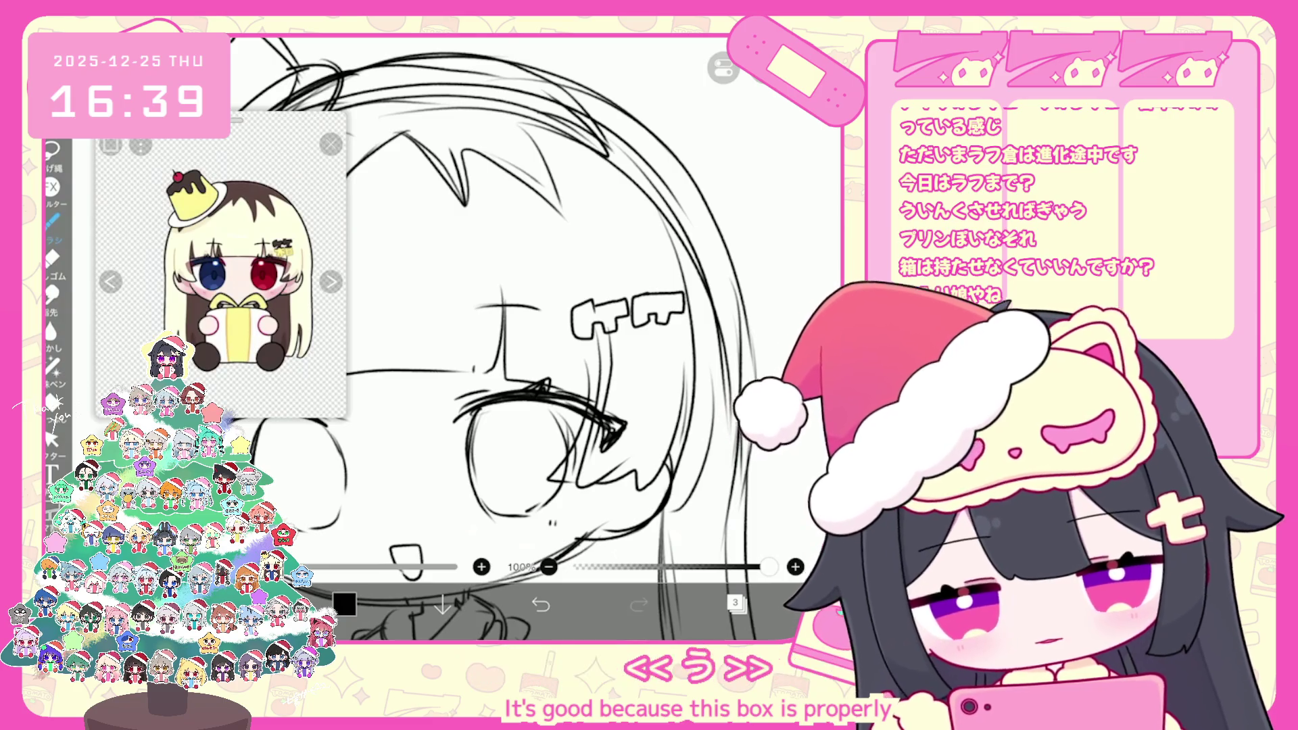
{"action": "left_click", "coordinate": [540, 604]}
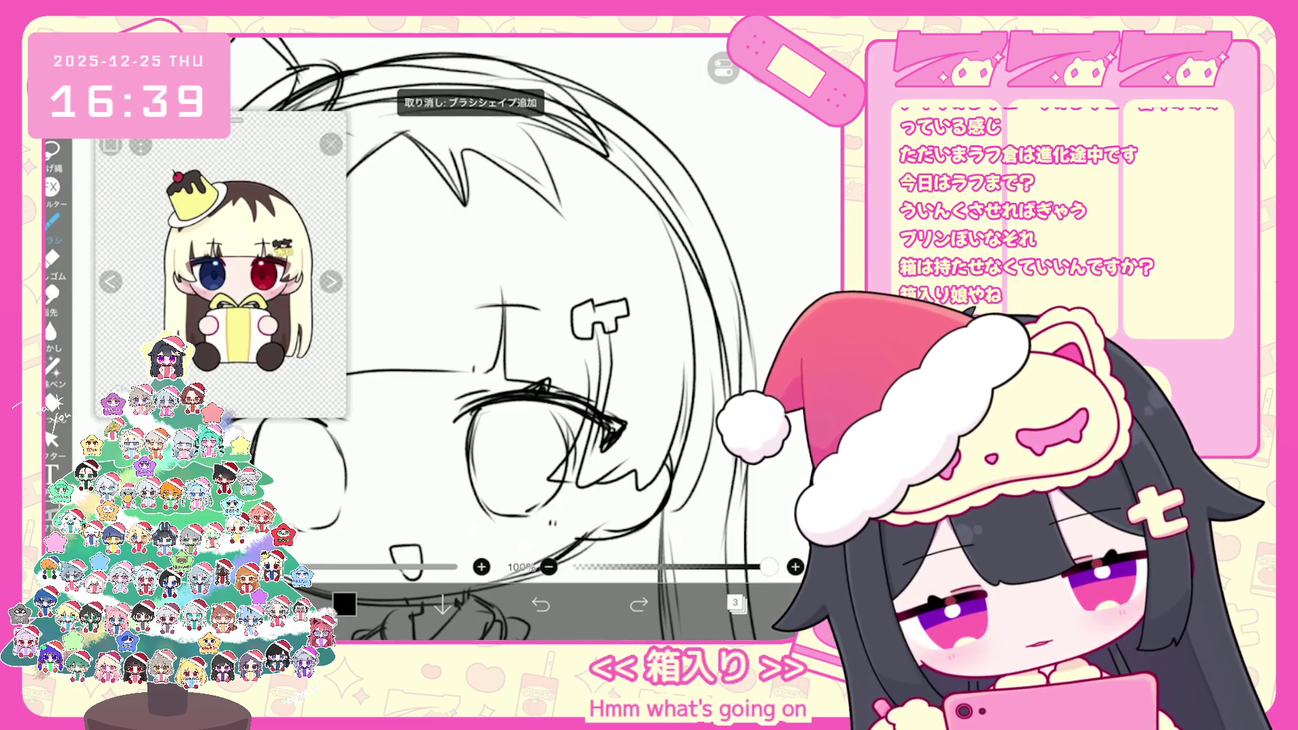
{"action": "mouse_move", "coordinate": [665, 314]}
{"action": "left_mouse_down"}
{"action": "mouse_move", "coordinate": [676, 298]}
{"action": "mouse_move", "coordinate": [626, 323]}
{"action": "mouse_move", "coordinate": [644, 331]}
{"action": "mouse_move", "coordinate": [676, 295]}
{"action": "left_mouse_up"}
{"action": "left_click", "coordinate": [540, 603]}
Draw the 箱 character as a hair clip beside the face
{"action": "scroll", "coordinate": [667, 285], "scroll_direction": "up", "scroll_amount": 3}
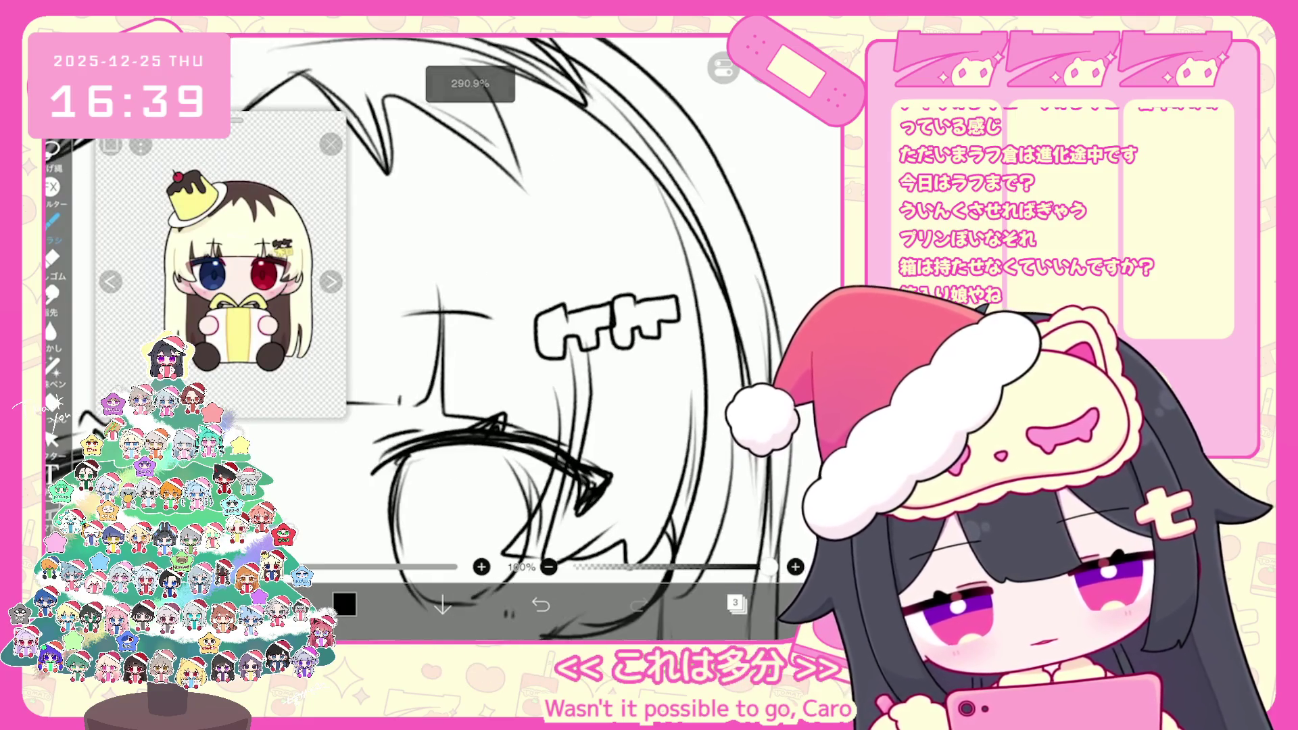
{"action": "mouse_move", "coordinate": [559, 396]}
{"action": "left_mouse_down"}
{"action": "mouse_move", "coordinate": [548, 426]}
{"action": "mouse_move", "coordinate": [581, 428]}
{"action": "mouse_move", "coordinate": [615, 388]}
{"action": "left_mouse_up"}
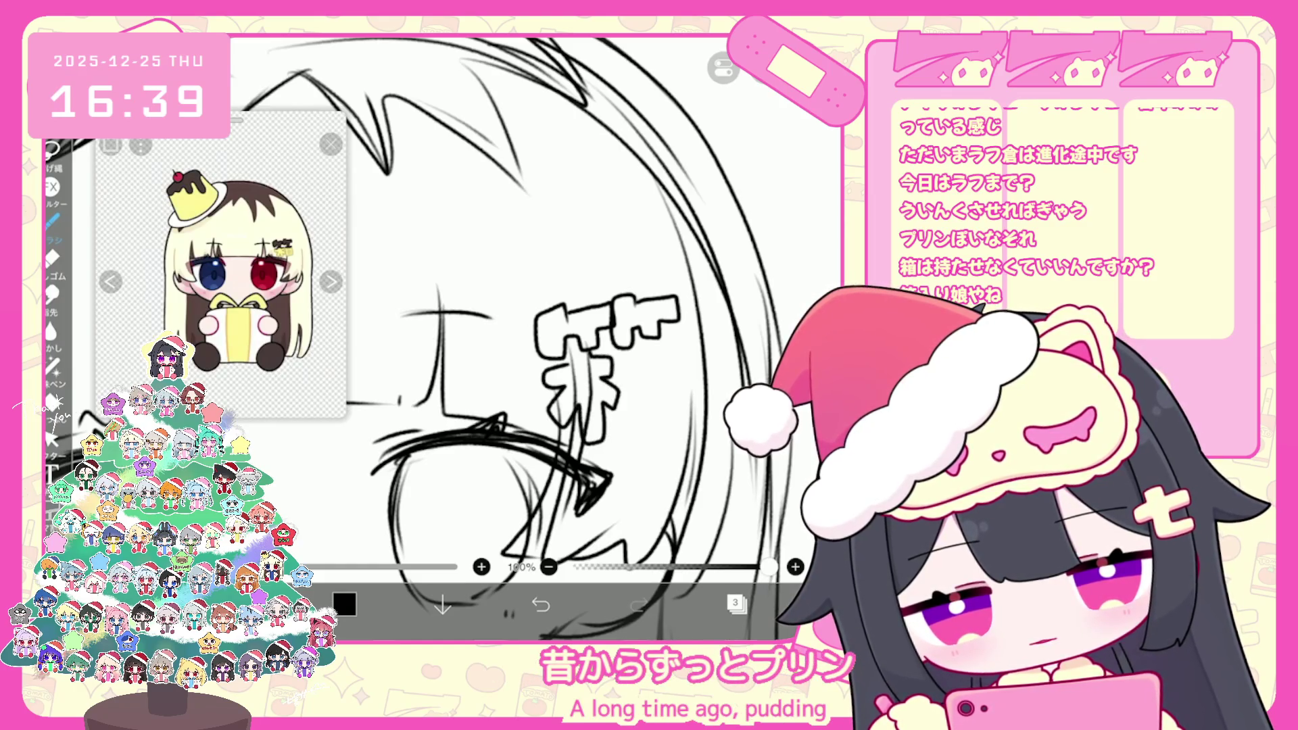
{"action": "mouse_move", "coordinate": [661, 338]}
{"action": "left_mouse_down"}
{"action": "mouse_move", "coordinate": [678, 390]}
{"action": "mouse_move", "coordinate": [658, 382]}
{"action": "left_mouse_up"}
{"action": "left_click_drag", "start_coordinate": [647, 380], "coordinate": [659, 410]}
{"action": "scroll", "coordinate": [534, 338], "scroll_direction": "down", "scroll_amount": 5}
{"action": "scroll", "coordinate": [534, 338], "scroll_direction": "up", "scroll_amount": 3}
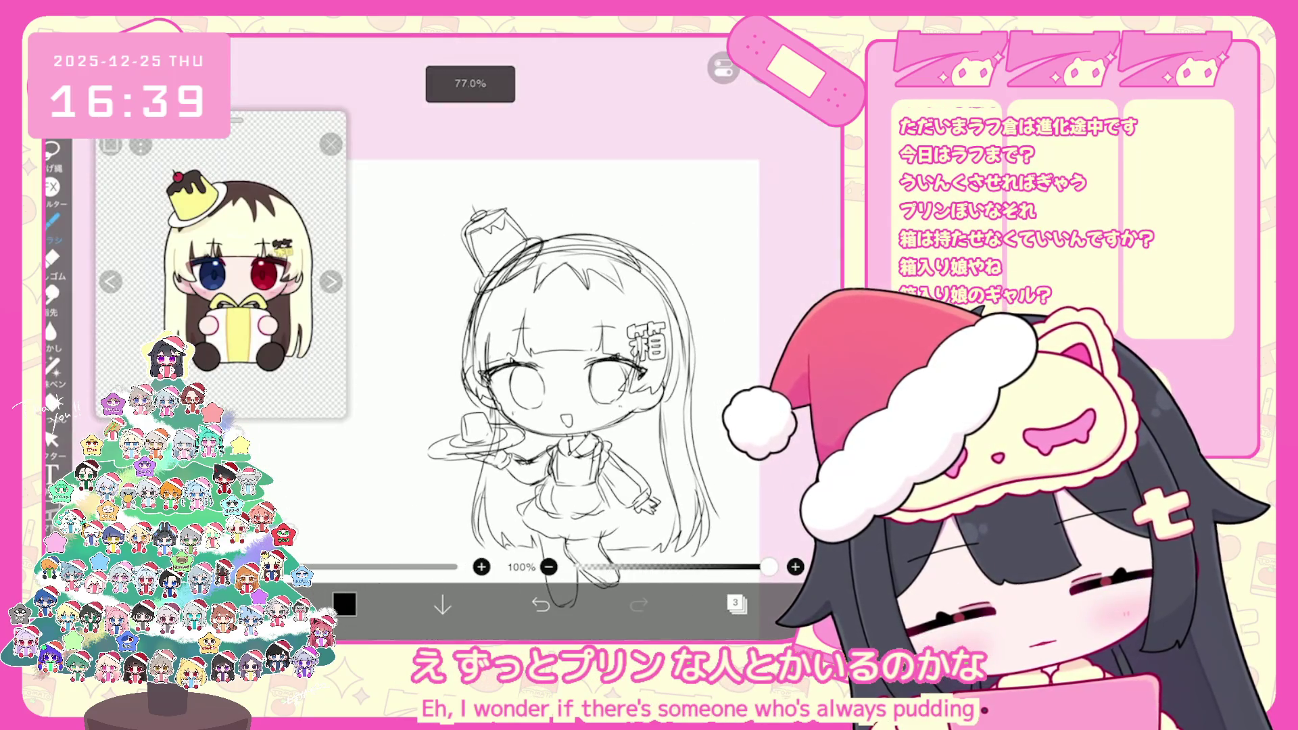
Lasso the 箱 clip and nudge it slightly left and up
{"action": "left_click", "coordinate": [51, 440]}
{"action": "left_click_drag", "start_coordinate": [594, 314], "coordinate": [574, 415]}
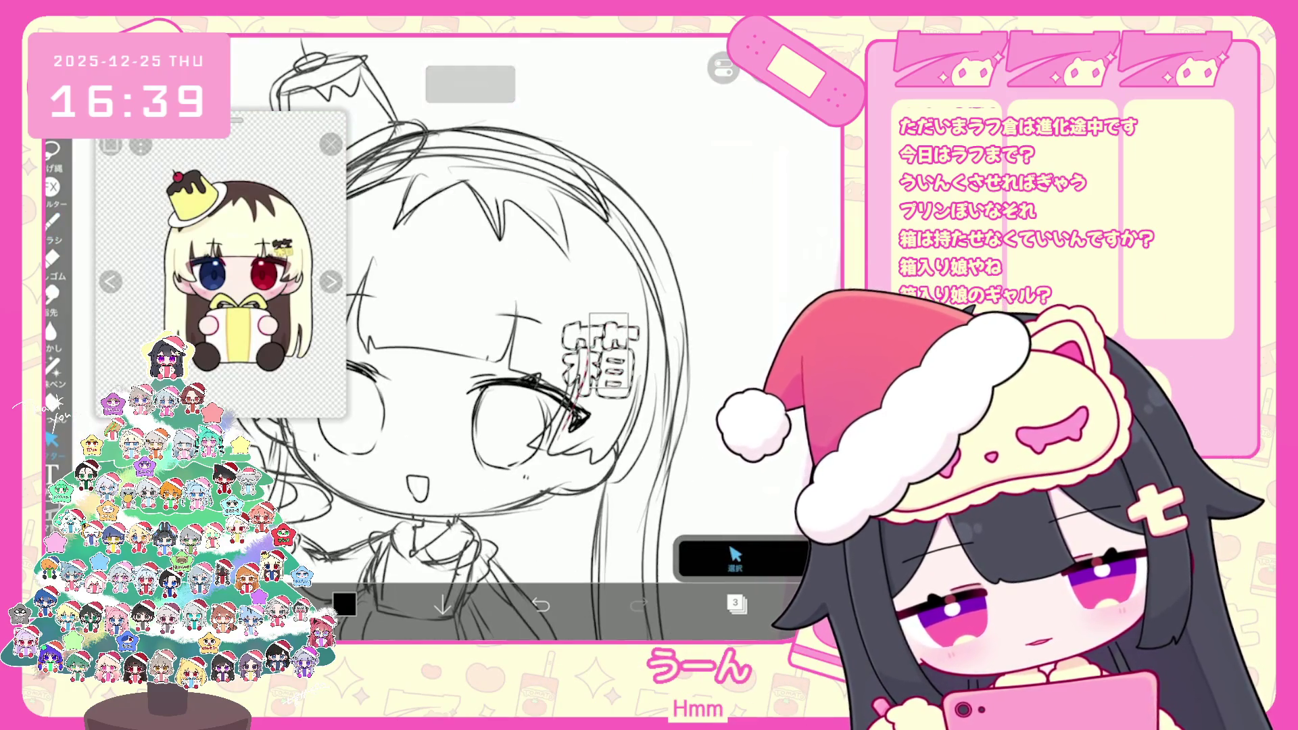
{"action": "left_click", "coordinate": [598, 348]}
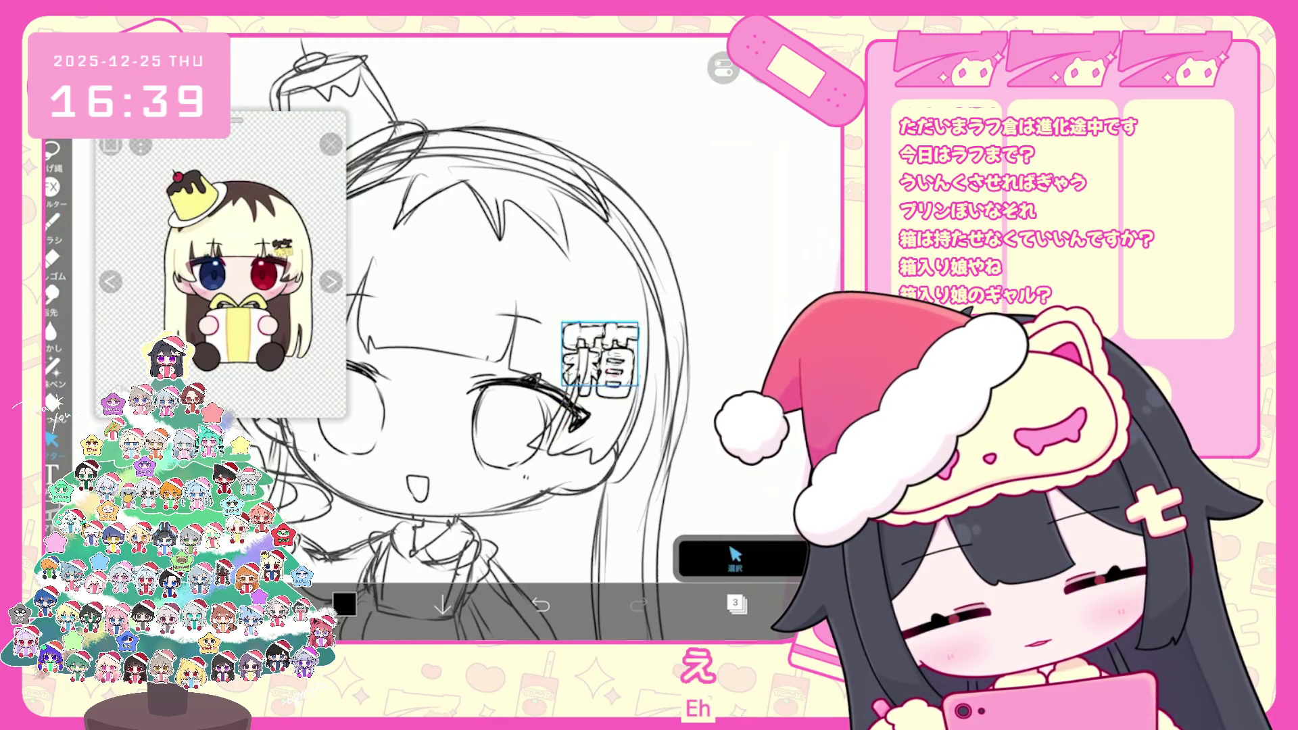
{"action": "left_click_drag", "start_coordinate": [599, 348], "coordinate": [592, 344]}
{"action": "scroll", "coordinate": [506, 338], "scroll_direction": "down", "scroll_amount": 3}
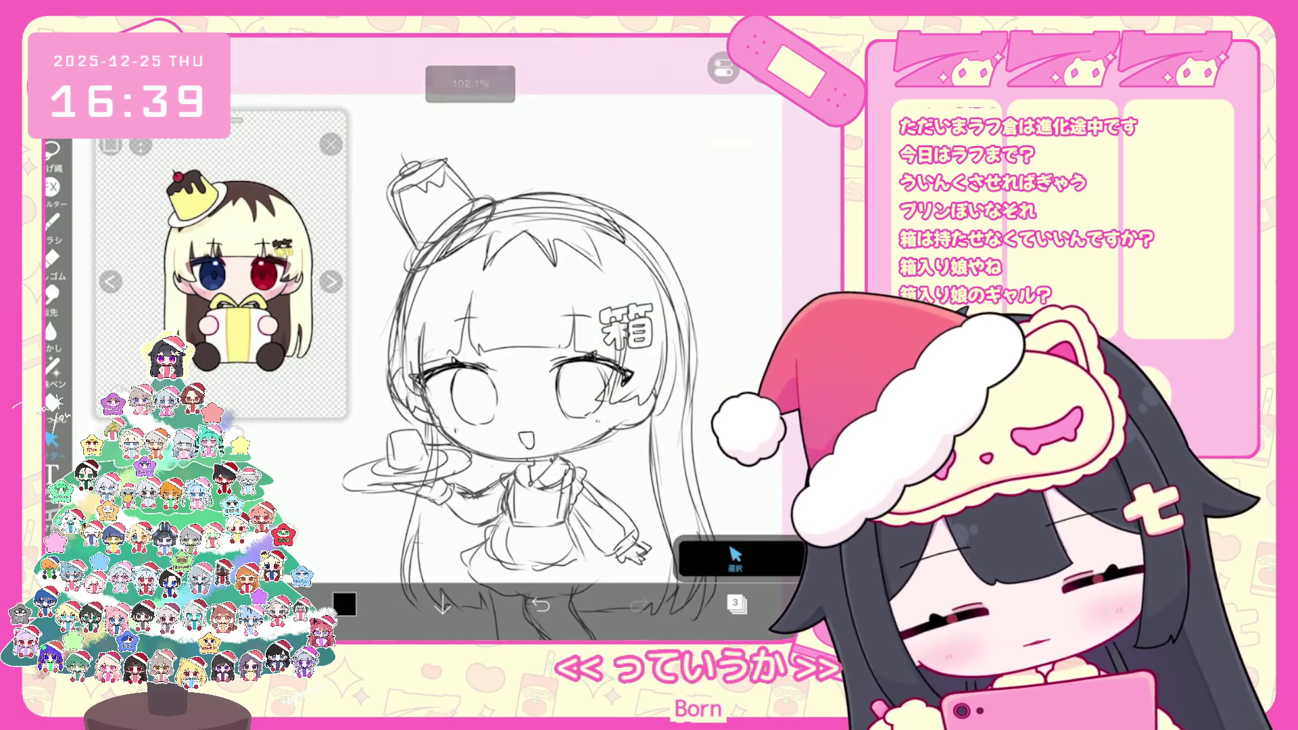
Make layer 1 the active layer in the Layers panel
{"action": "scroll", "coordinate": [494, 318], "scroll_direction": "up", "scroll_amount": 1}
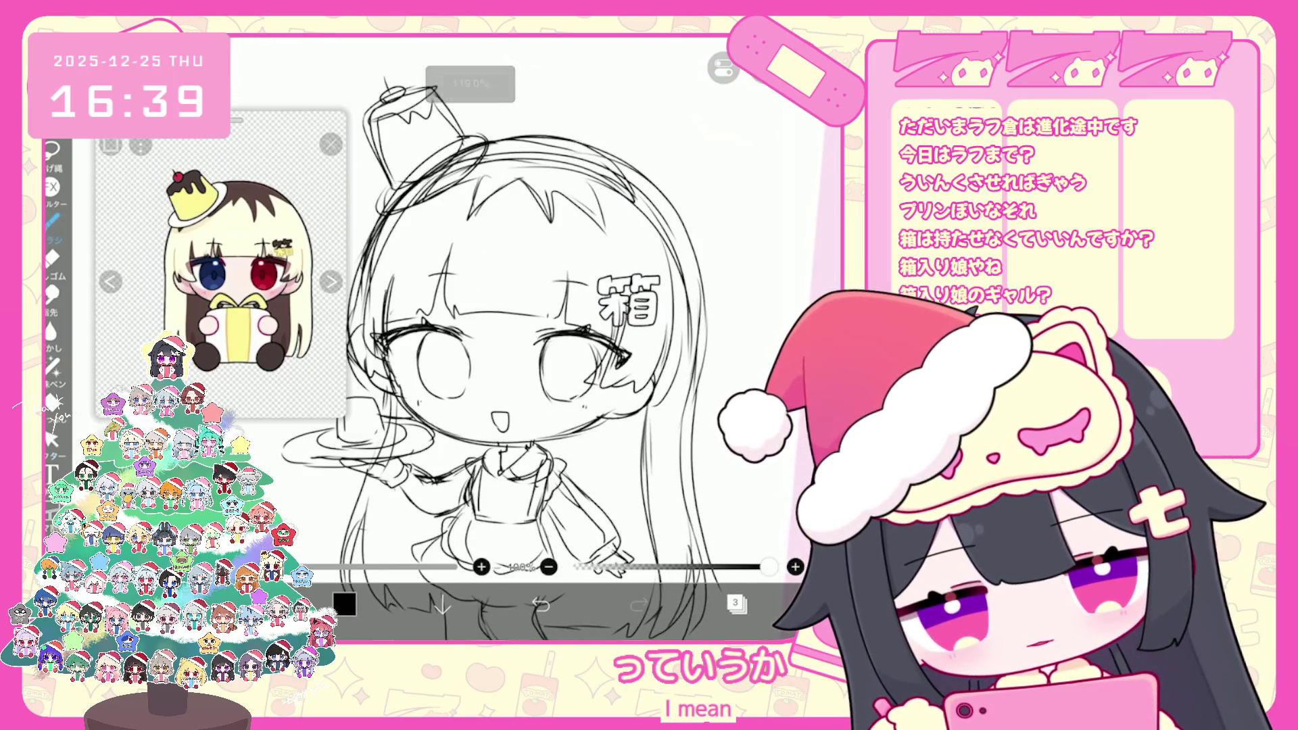
{"action": "scroll", "coordinate": [507, 338], "scroll_direction": "up", "scroll_amount": 1}
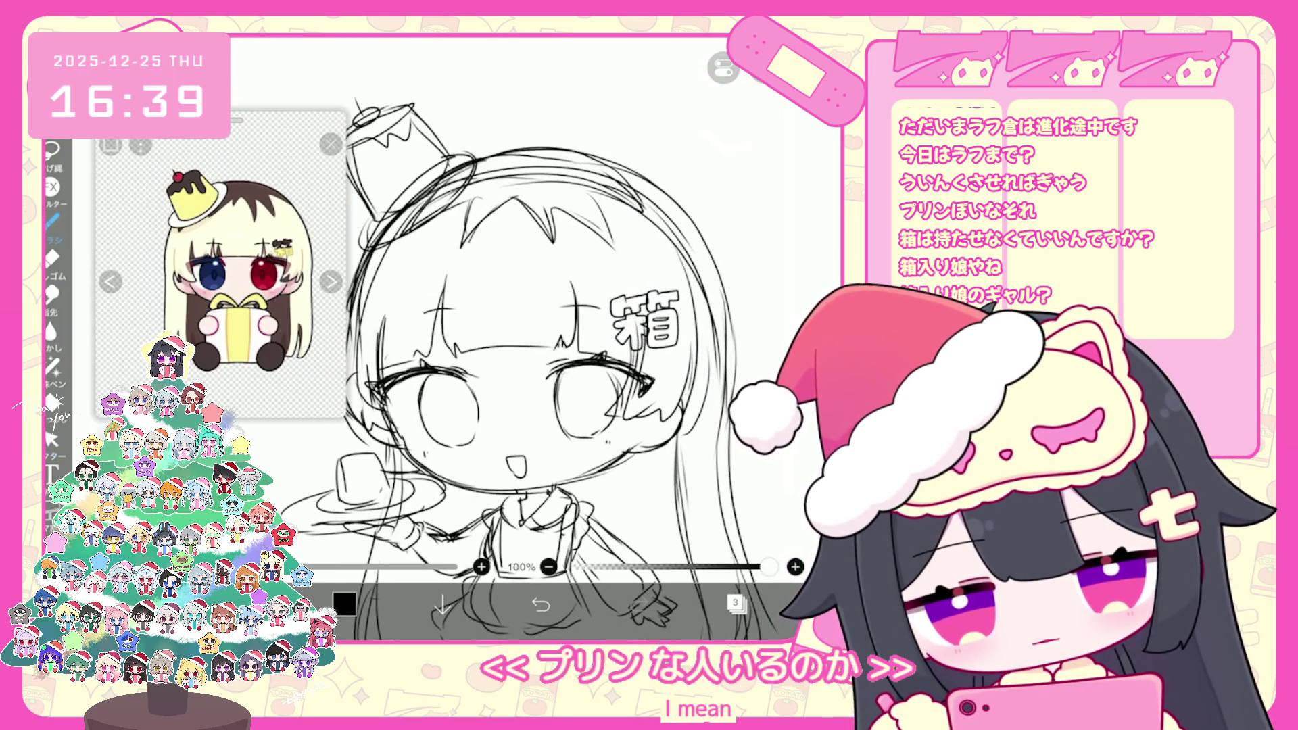
{"action": "scroll", "coordinate": [507, 324], "scroll_direction": "down", "scroll_amount": 5}
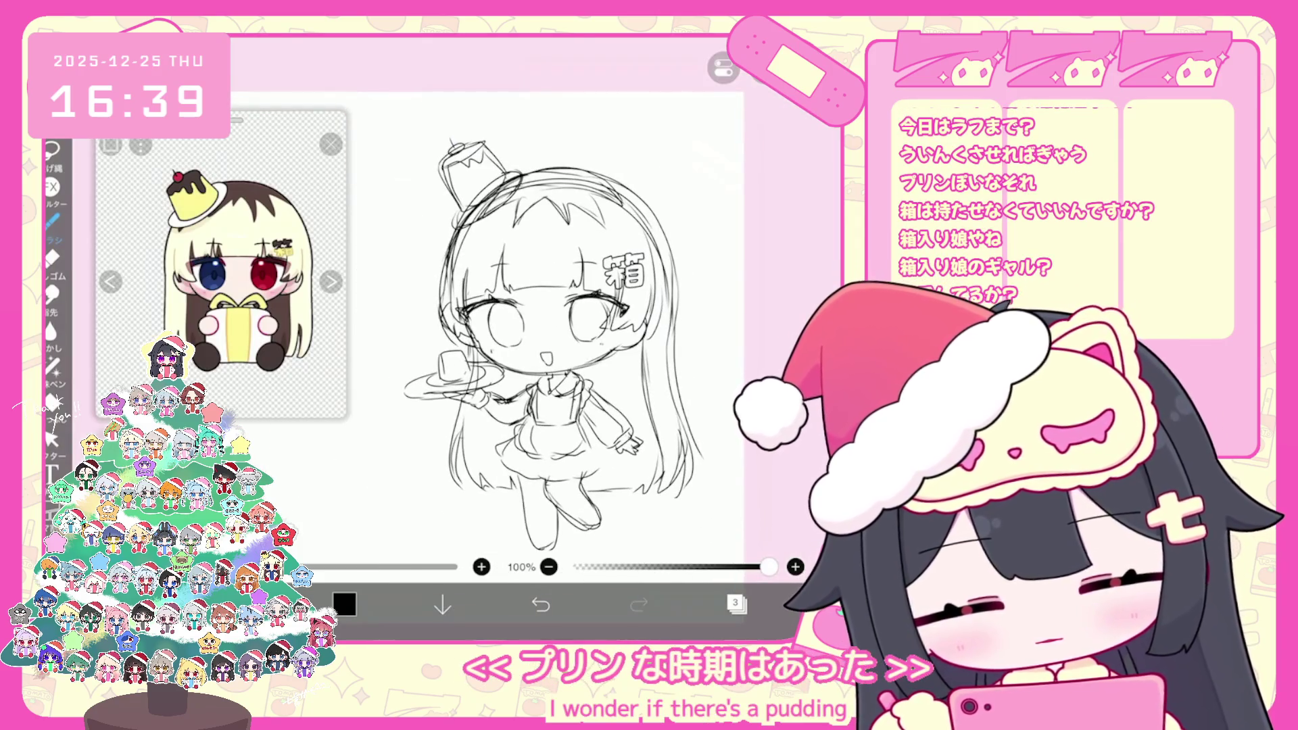
{"action": "scroll", "coordinate": [568, 365], "scroll_direction": "up", "scroll_amount": 1}
{"action": "left_click", "coordinate": [737, 603]}
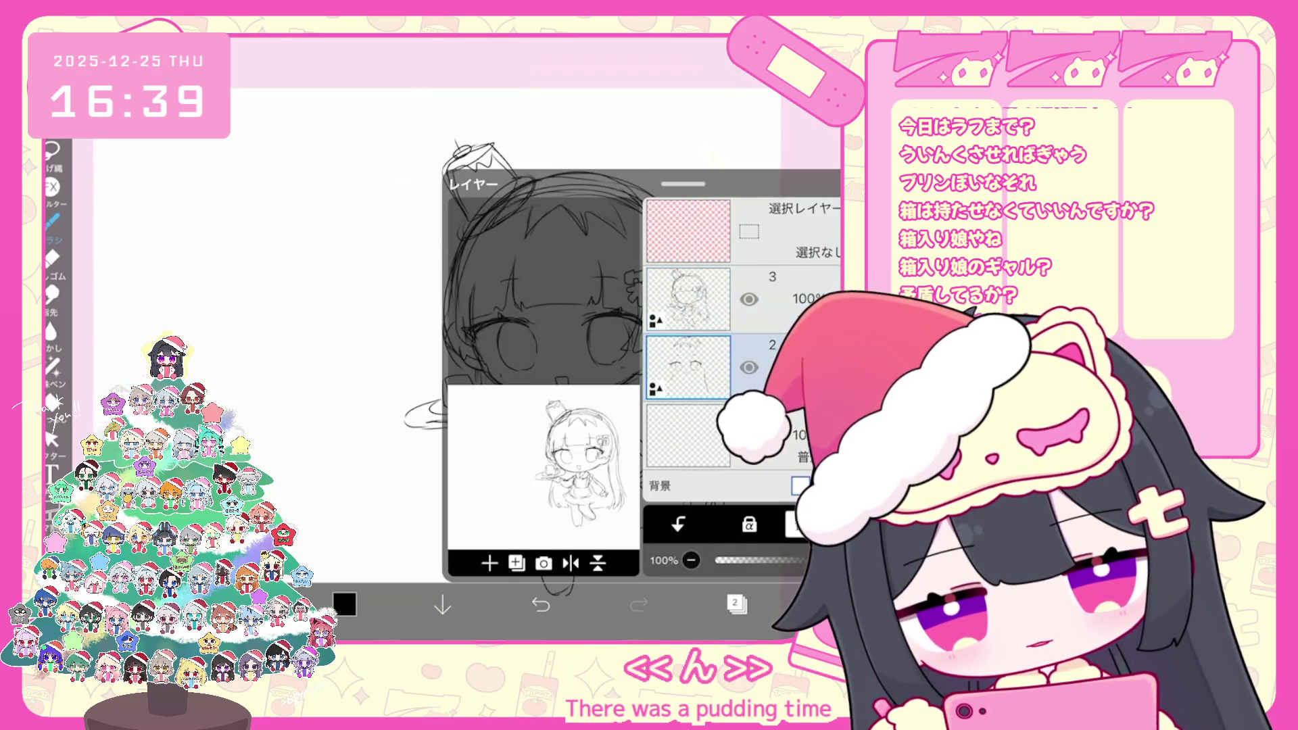
{"action": "left_click", "coordinate": [737, 604]}
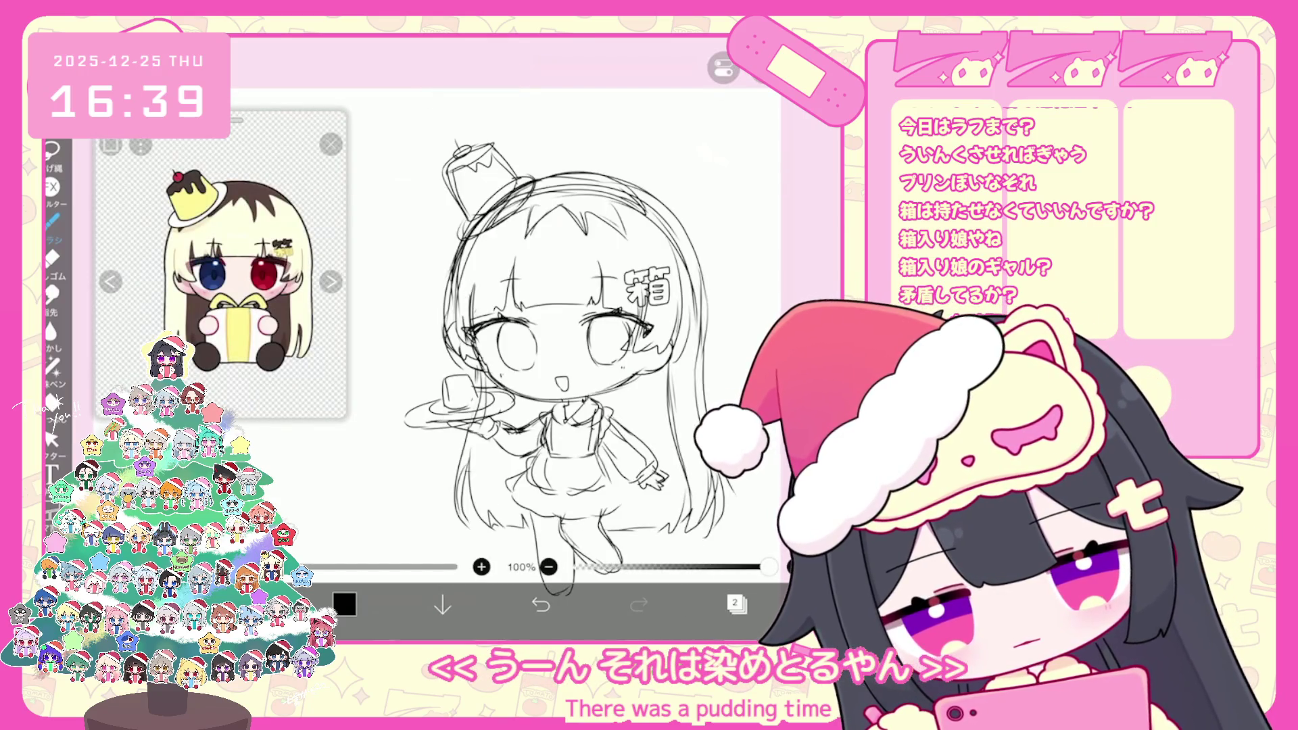
{"action": "scroll", "coordinate": [568, 365], "scroll_direction": "down", "scroll_amount": 1}
{"action": "left_click", "coordinate": [736, 604]}
{"action": "left_click", "coordinate": [686, 436]}
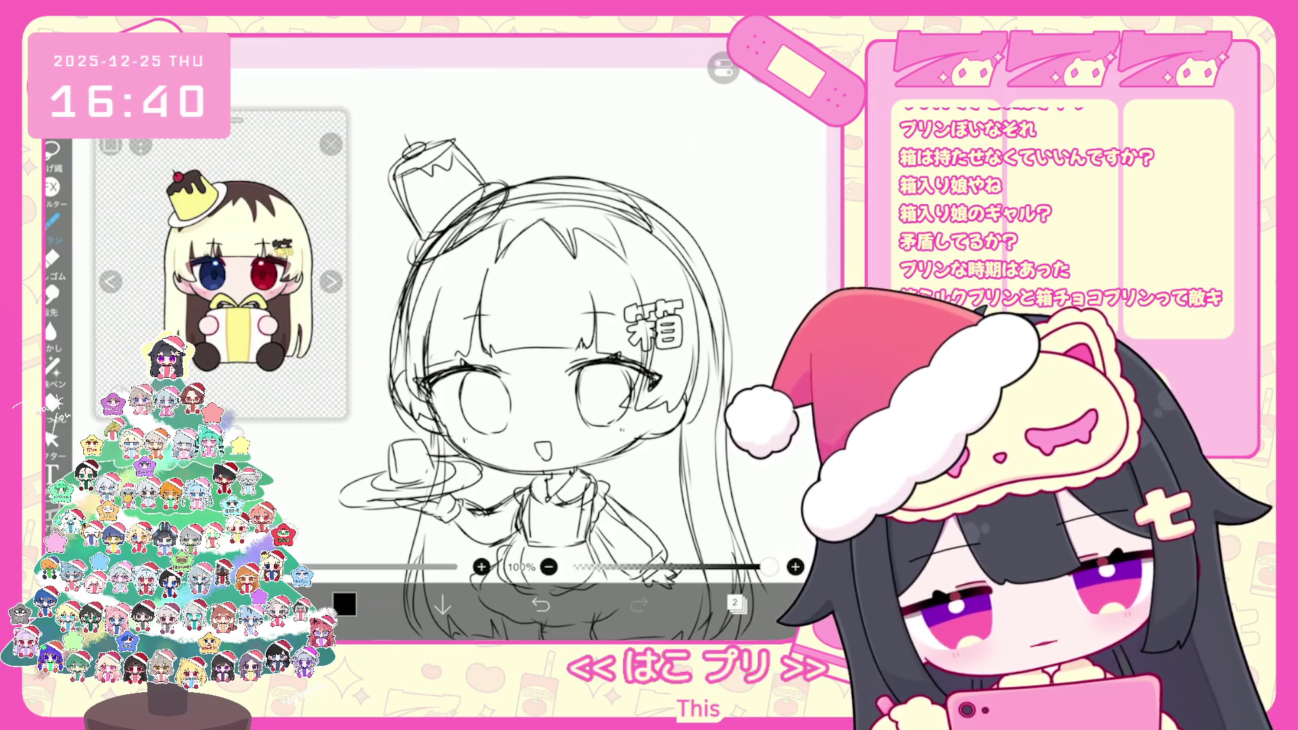
Select layer 4 and toggle its visibility off and on to compare
{"action": "left_click_drag", "start_coordinate": [540, 406], "coordinate": [575, 338]}
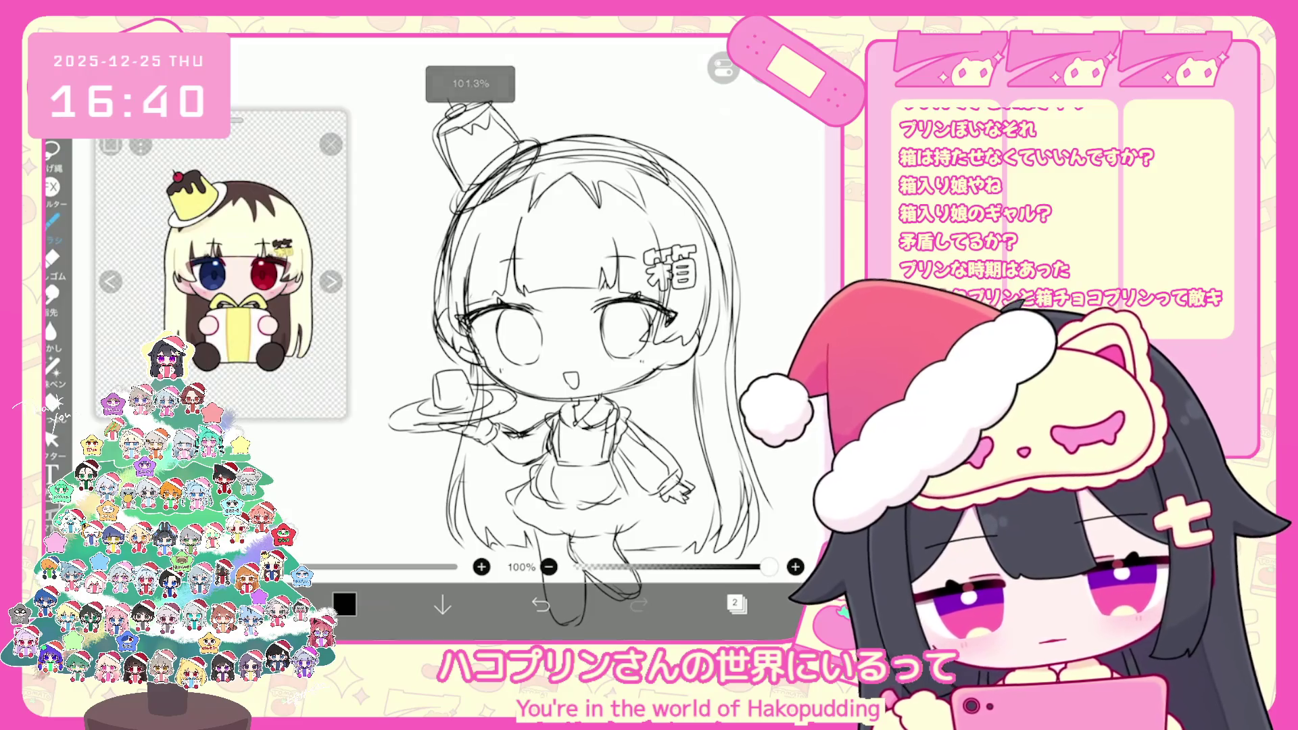
{"action": "scroll", "coordinate": [574, 338], "scroll_direction": "down", "scroll_amount": 3}
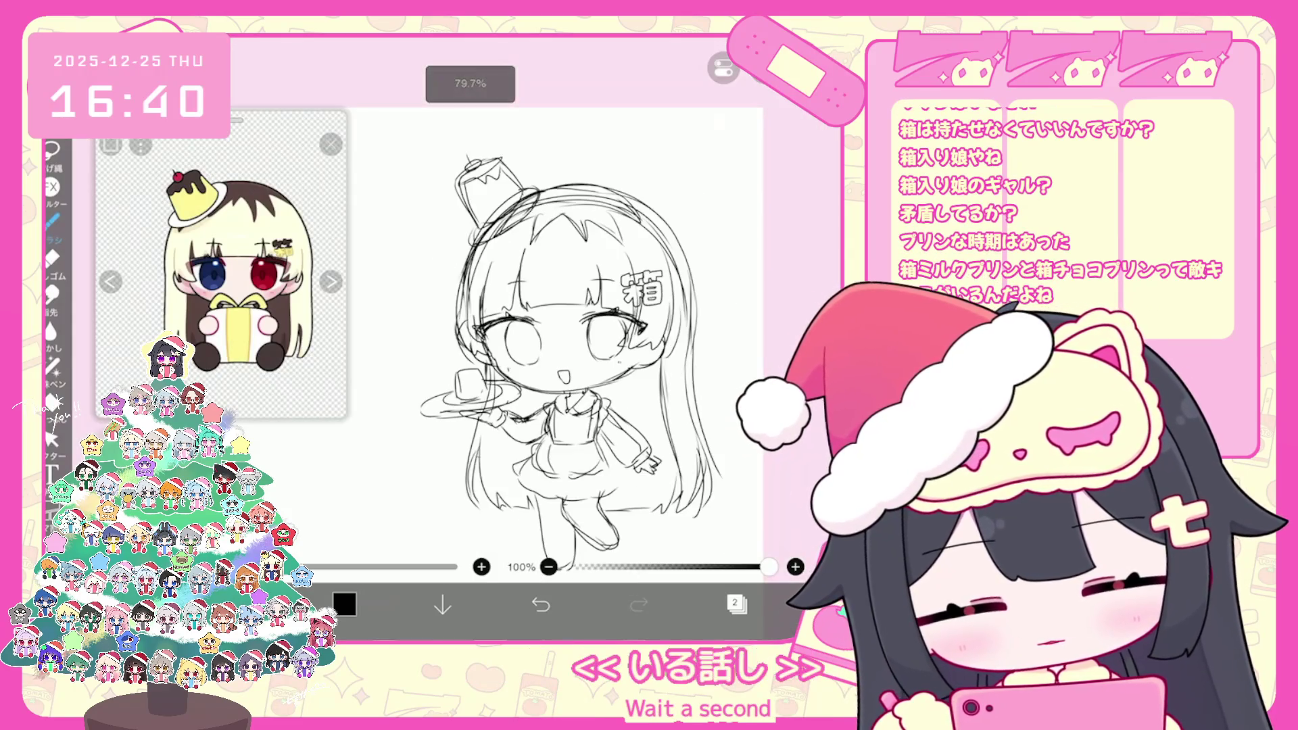
{"action": "left_click", "coordinate": [736, 604]}
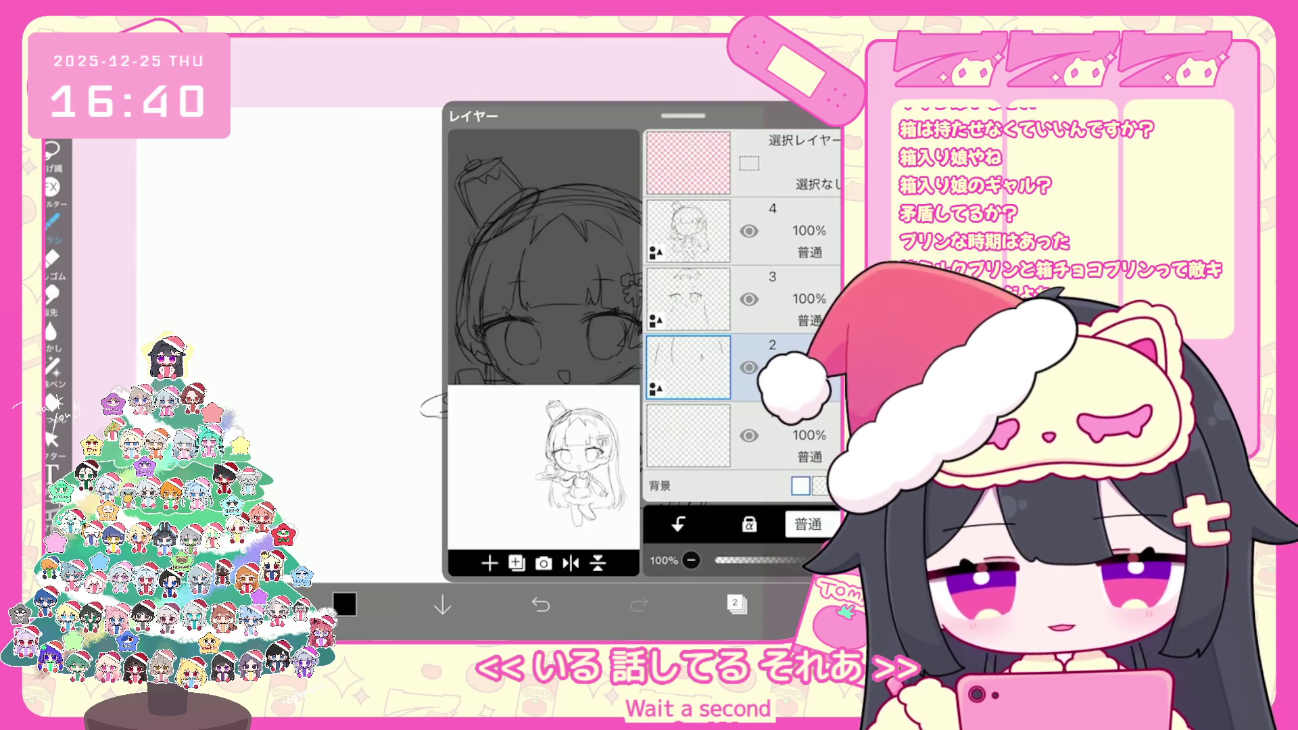
{"action": "left_click", "coordinate": [688, 230]}
{"action": "left_click", "coordinate": [748, 231]}
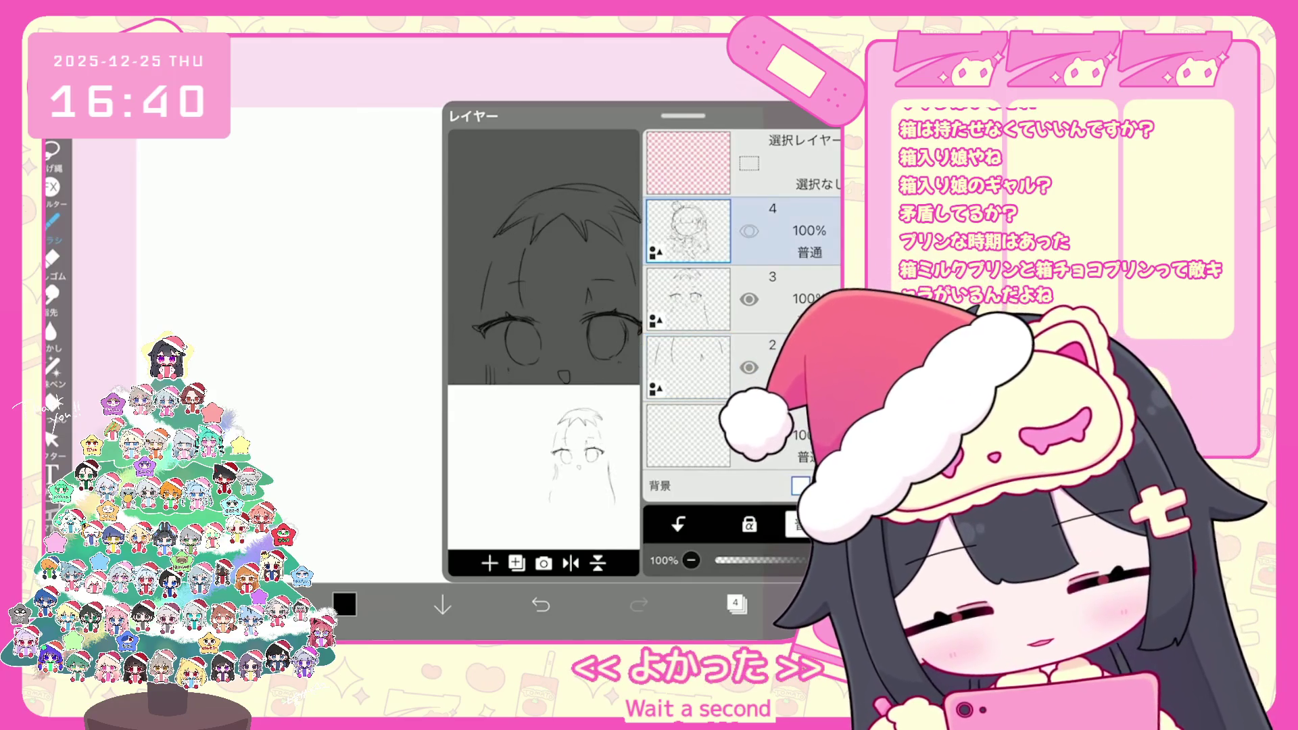
{"action": "left_click", "coordinate": [748, 230]}
{"action": "left_click", "coordinate": [736, 603]}
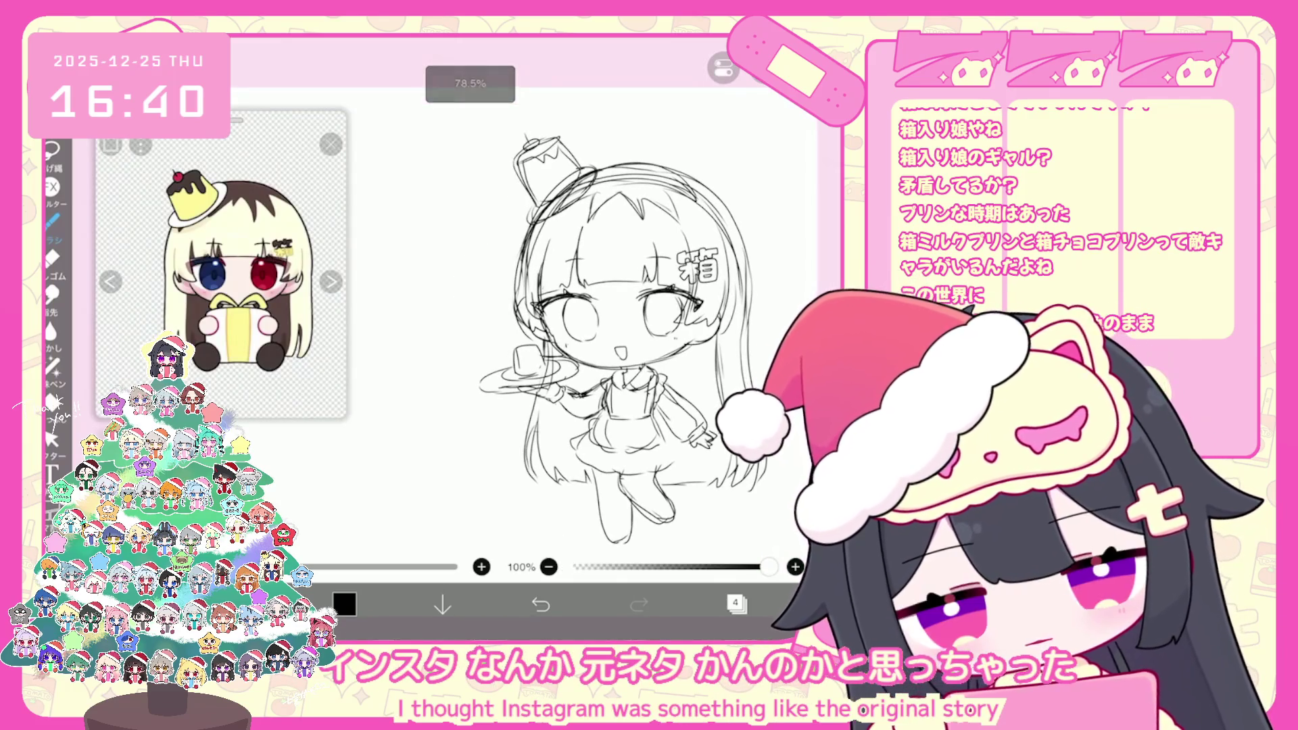
Undo the last stroke and draw a new line down the left hair outline
{"action": "left_click", "coordinate": [540, 603]}
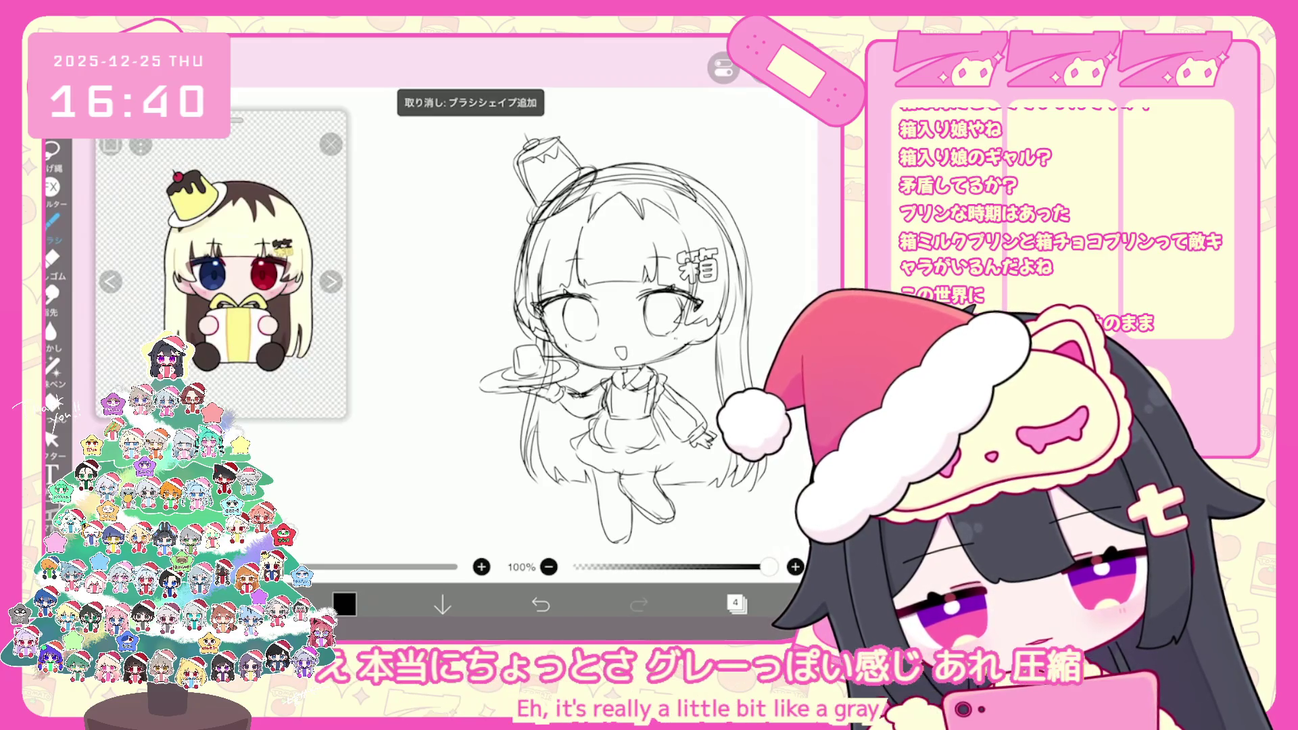
{"action": "left_click_drag", "start_coordinate": [532, 219], "coordinate": [514, 281]}
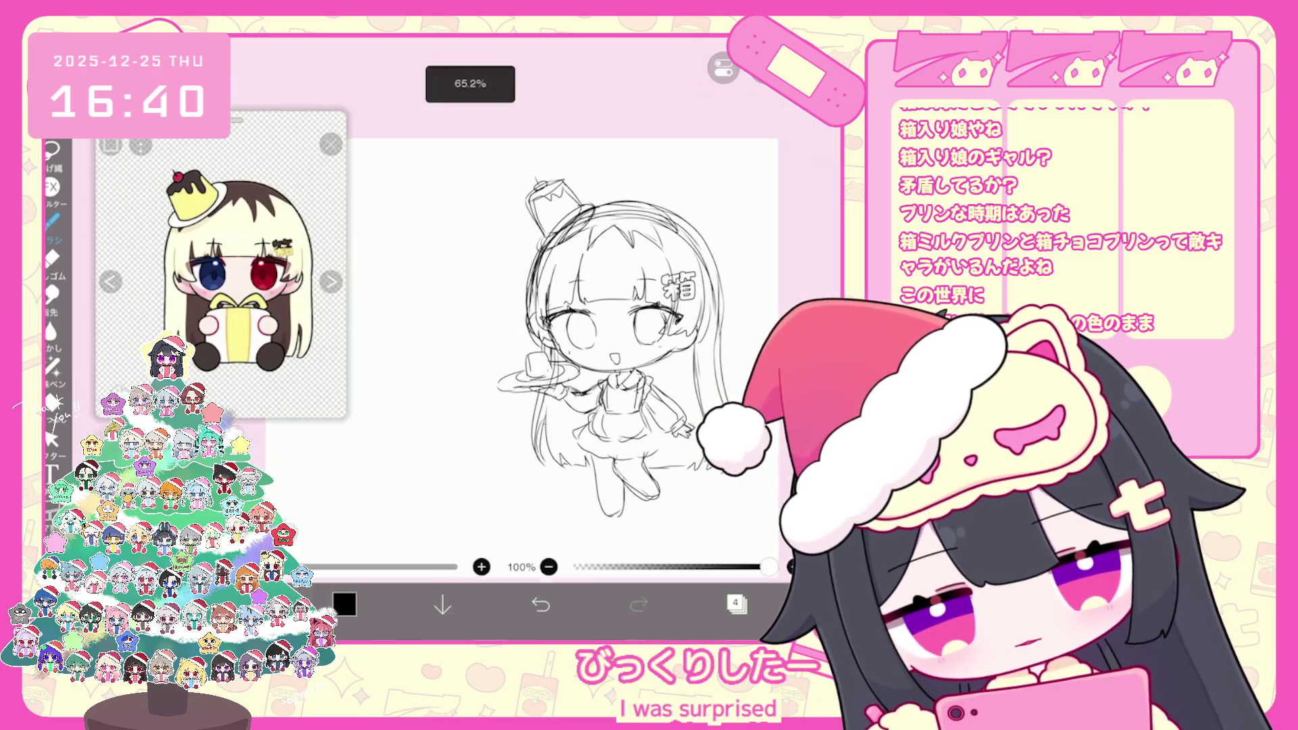
{"action": "left_click", "coordinate": [736, 603]}
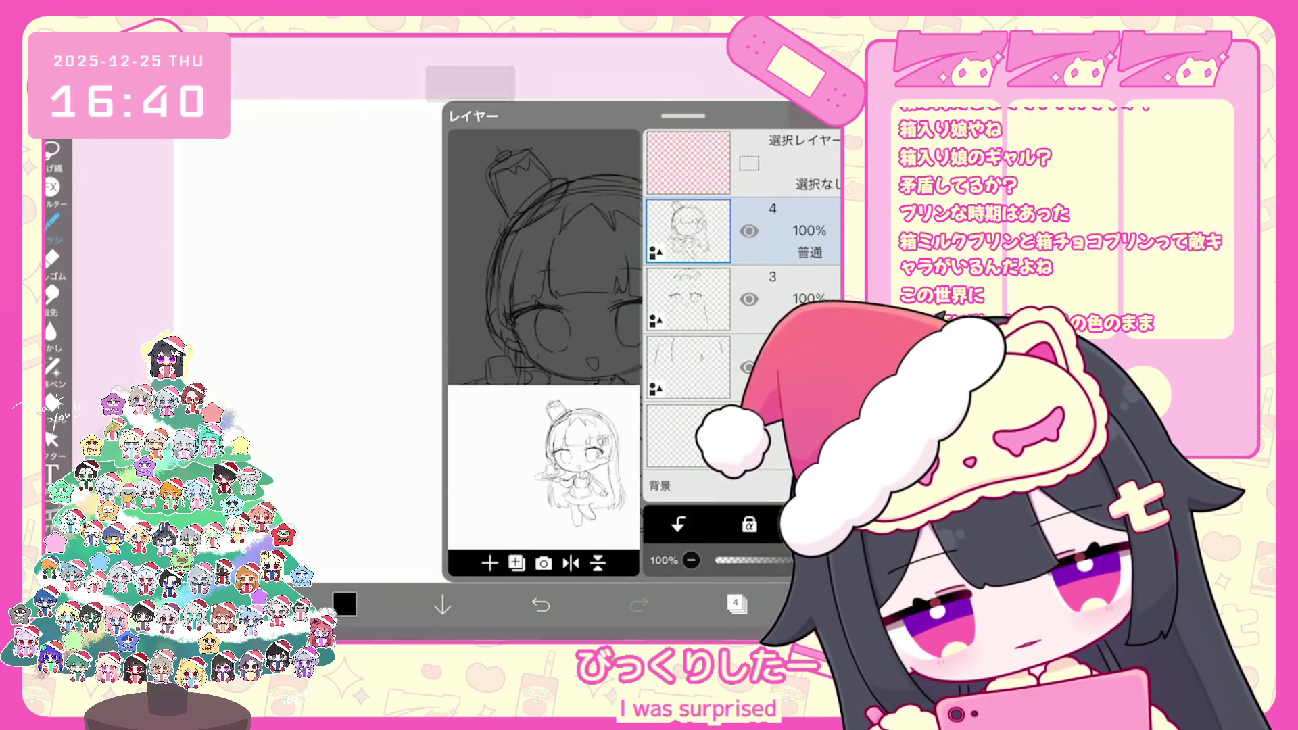
{"action": "left_click", "coordinate": [736, 603]}
{"action": "scroll", "coordinate": [595, 324], "scroll_direction": "up", "scroll_amount": 2}
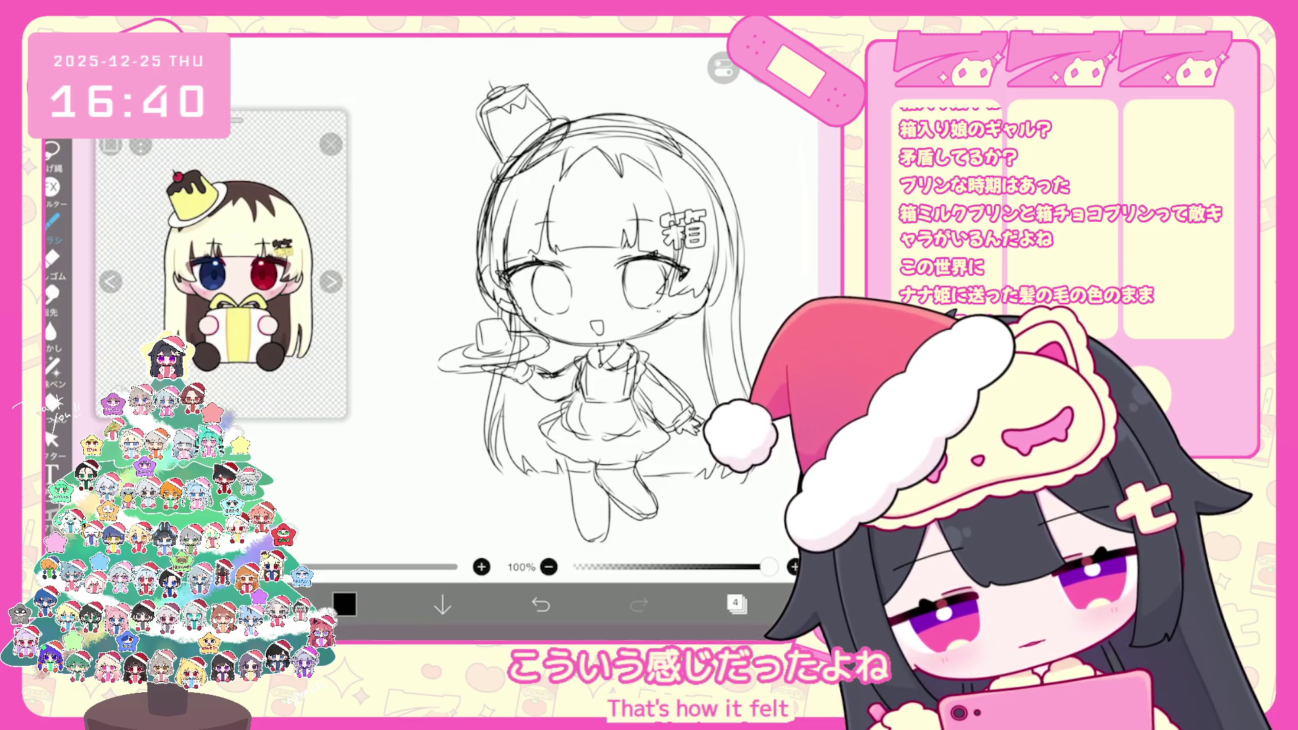
{"action": "scroll", "coordinate": [575, 291], "scroll_direction": "up", "scroll_amount": 3}
Sketch loafers on the left and right feet
{"action": "mouse_move", "coordinate": [534, 489]}
{"action": "left_mouse_down"}
{"action": "mouse_move", "coordinate": [560, 480]}
{"action": "mouse_move", "coordinate": [557, 527]}
{"action": "mouse_move", "coordinate": [565, 502]}
{"action": "mouse_move", "coordinate": [630, 468]}
{"action": "mouse_move", "coordinate": [641, 449]}
{"action": "left_mouse_up"}
{"action": "left_click_drag", "start_coordinate": [626, 480], "coordinate": [651, 495]}
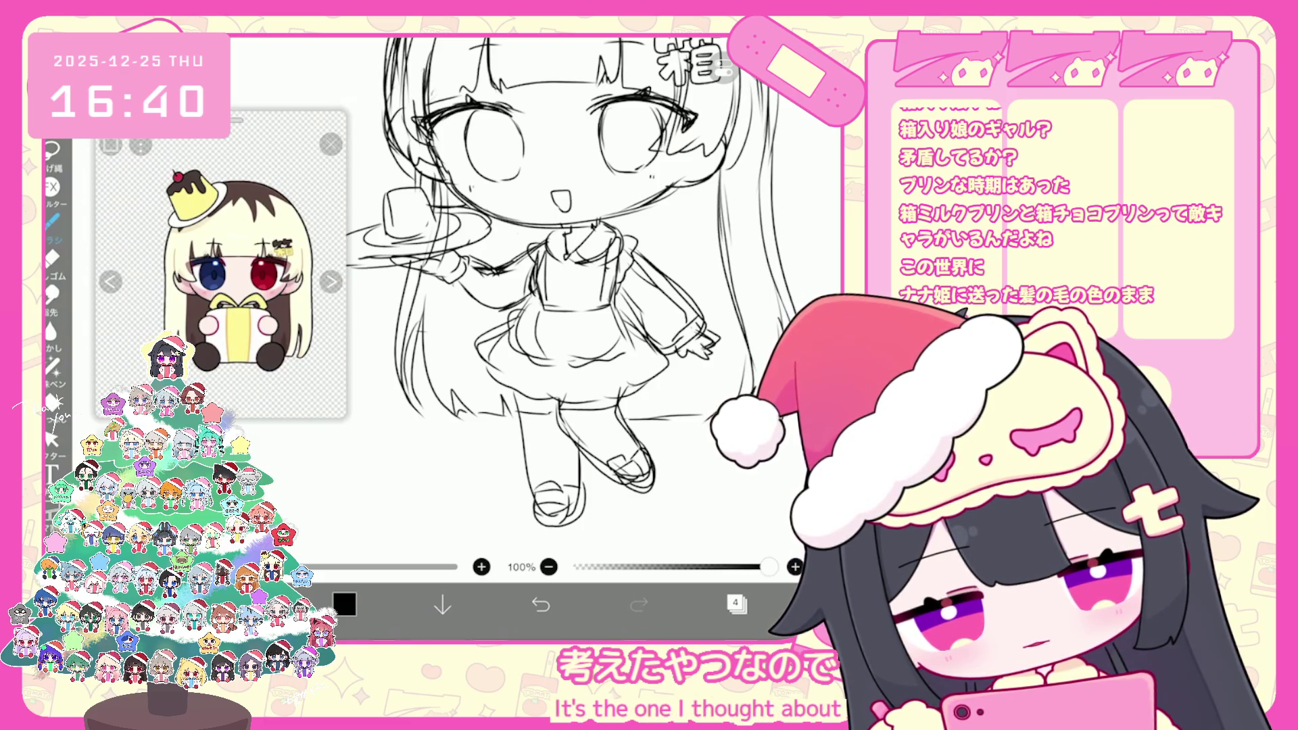
{"action": "scroll", "coordinate": [541, 304], "scroll_direction": "down", "scroll_amount": 3}
Make layer 3 active and lasso the area around the right-hand eye
{"action": "left_click", "coordinate": [736, 604]}
{"action": "left_click", "coordinate": [688, 298]}
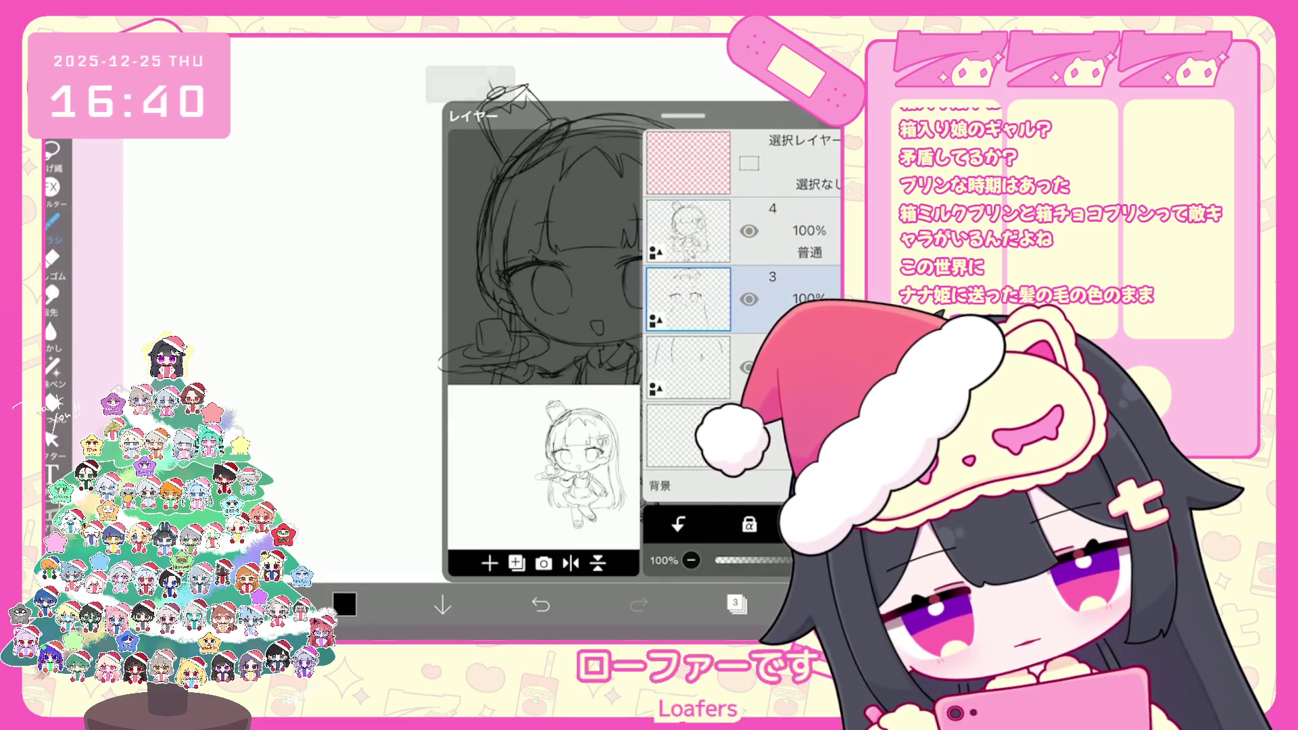
{"action": "left_click", "coordinate": [51, 439]}
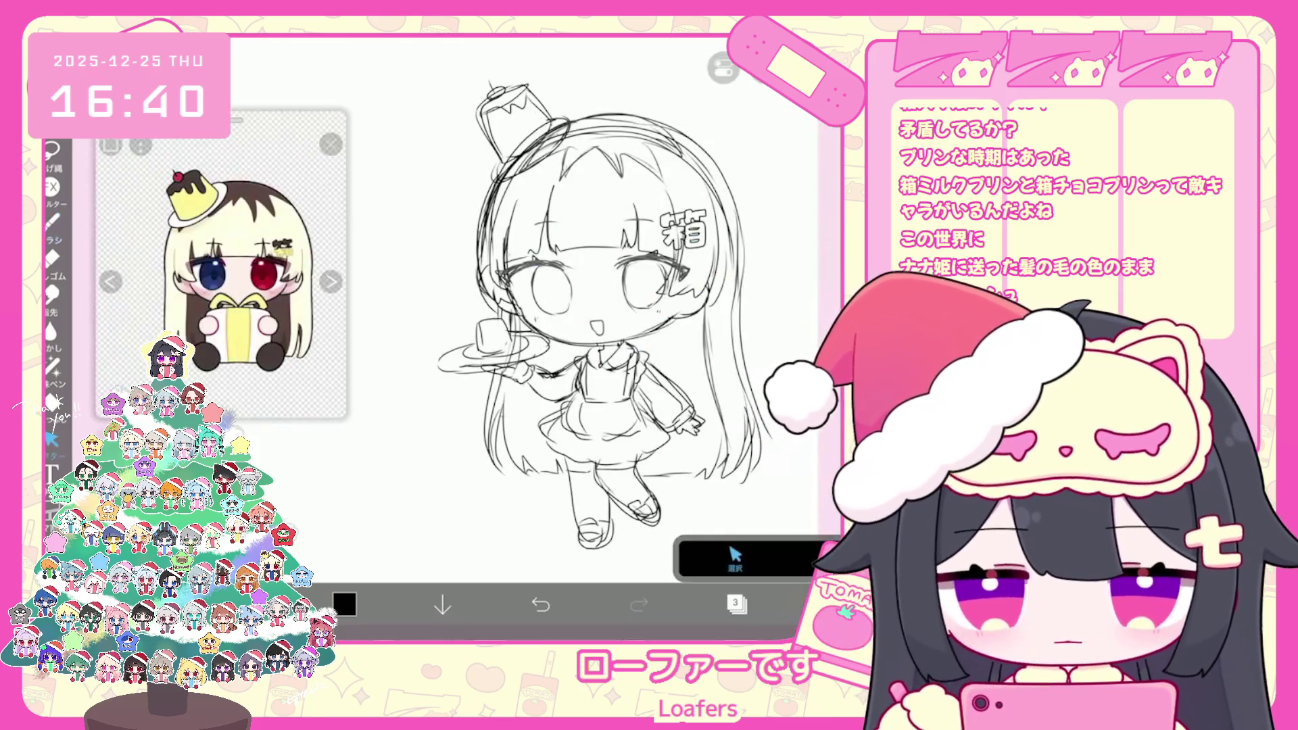
{"action": "scroll", "coordinate": [533, 338], "scroll_direction": "up", "scroll_amount": 3}
{"action": "left_click_drag", "start_coordinate": [550, 250], "coordinate": [676, 366]}
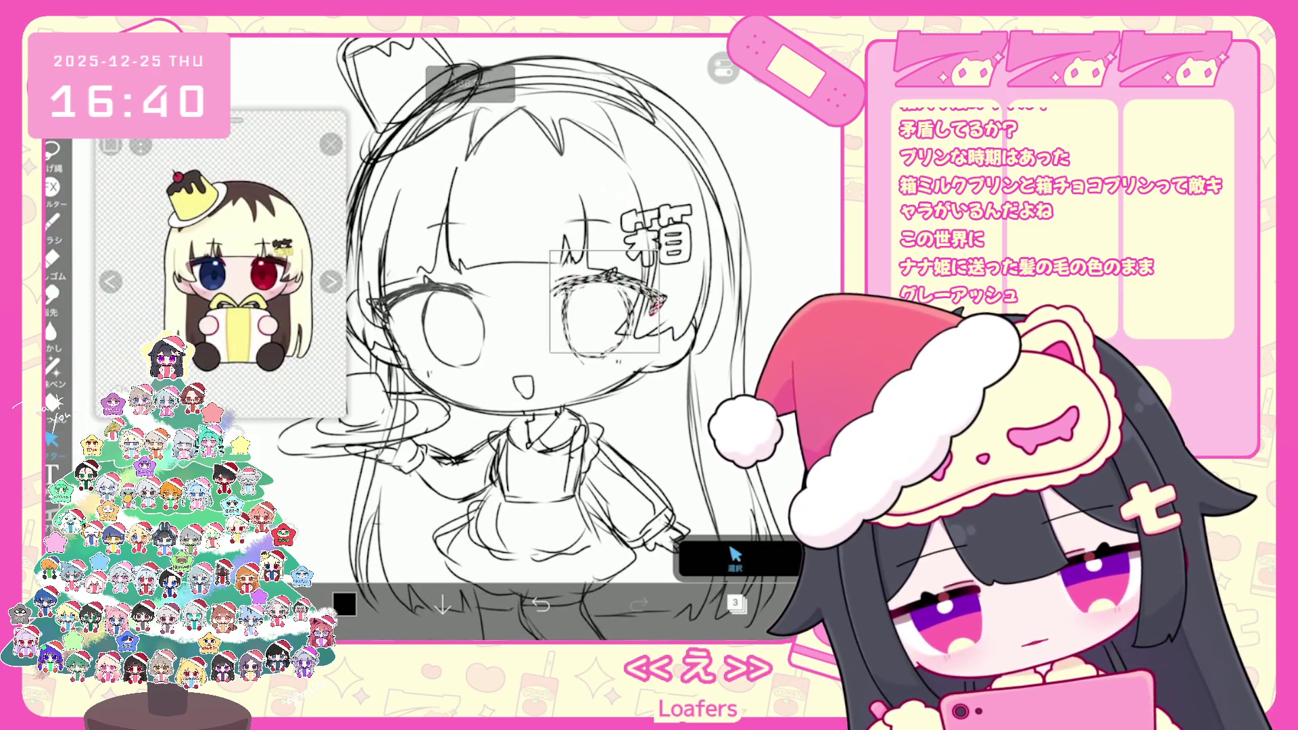
Try stretching the selected right-hand eye, then undo the transform and drop the selection
{"action": "left_click", "coordinate": [608, 383]}
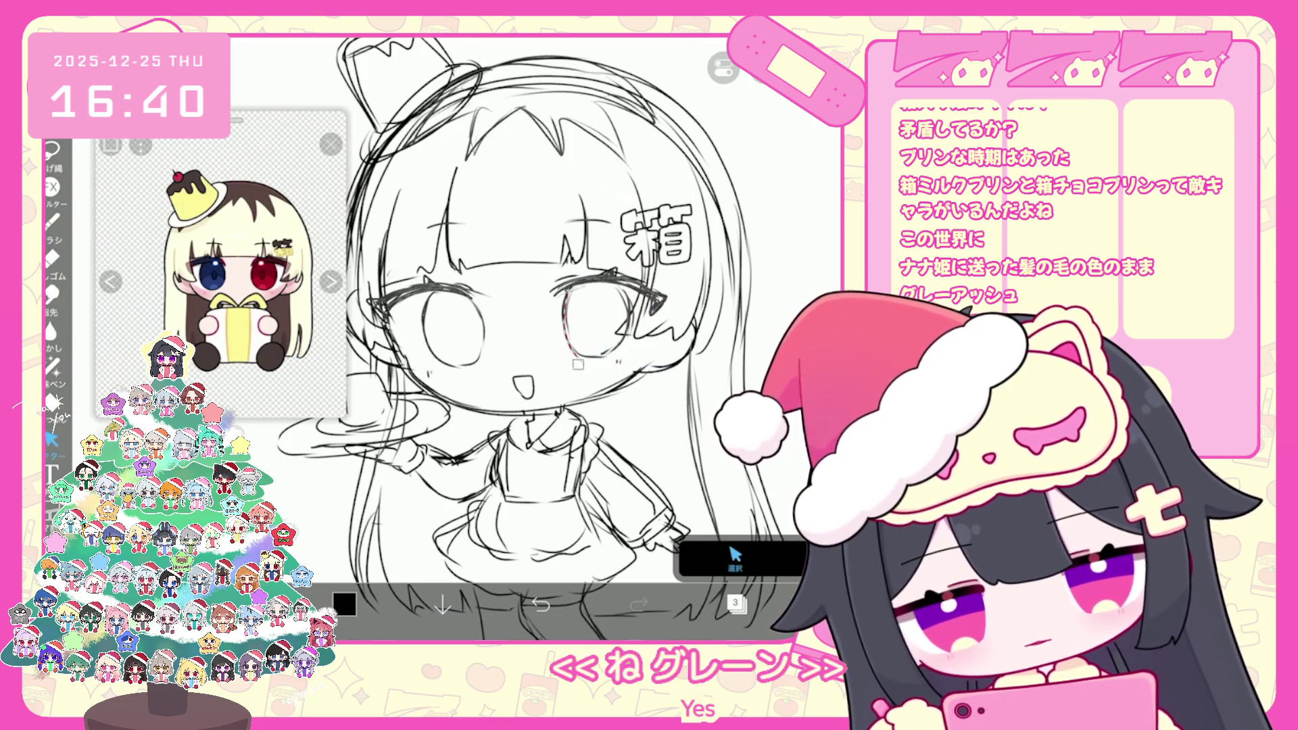
{"action": "left_click_drag", "start_coordinate": [572, 281], "coordinate": [590, 371]}
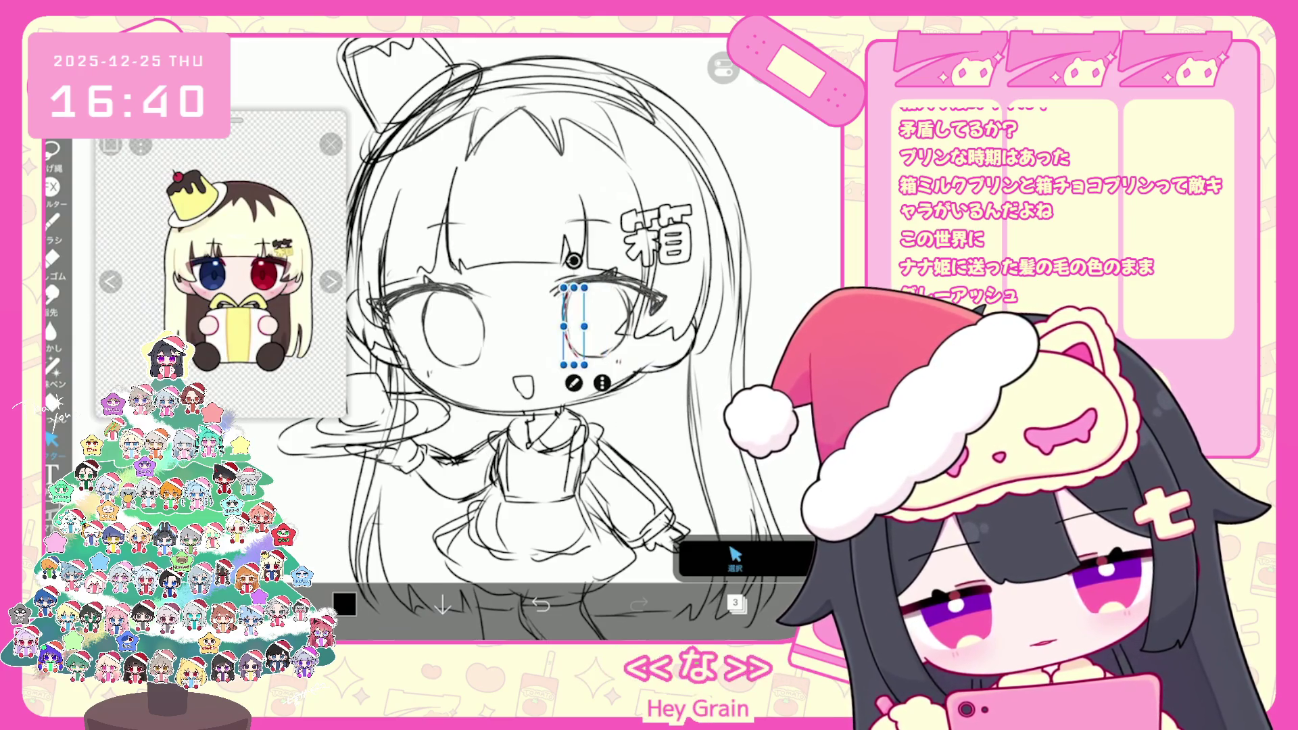
{"action": "left_click", "coordinate": [602, 377]}
{"action": "key", "text": "ctrl+z"}
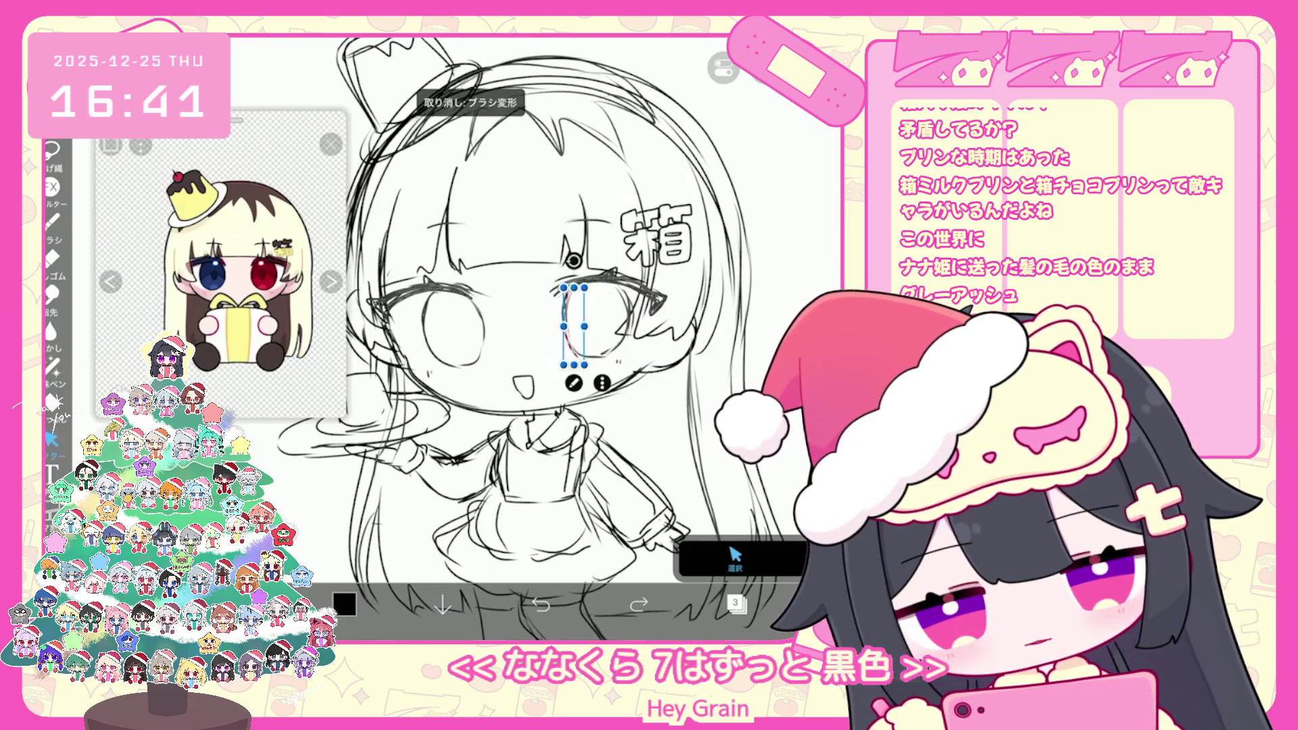
{"action": "scroll", "coordinate": [541, 324], "scroll_direction": "up", "scroll_amount": 3}
{"action": "key", "text": "Escape"}
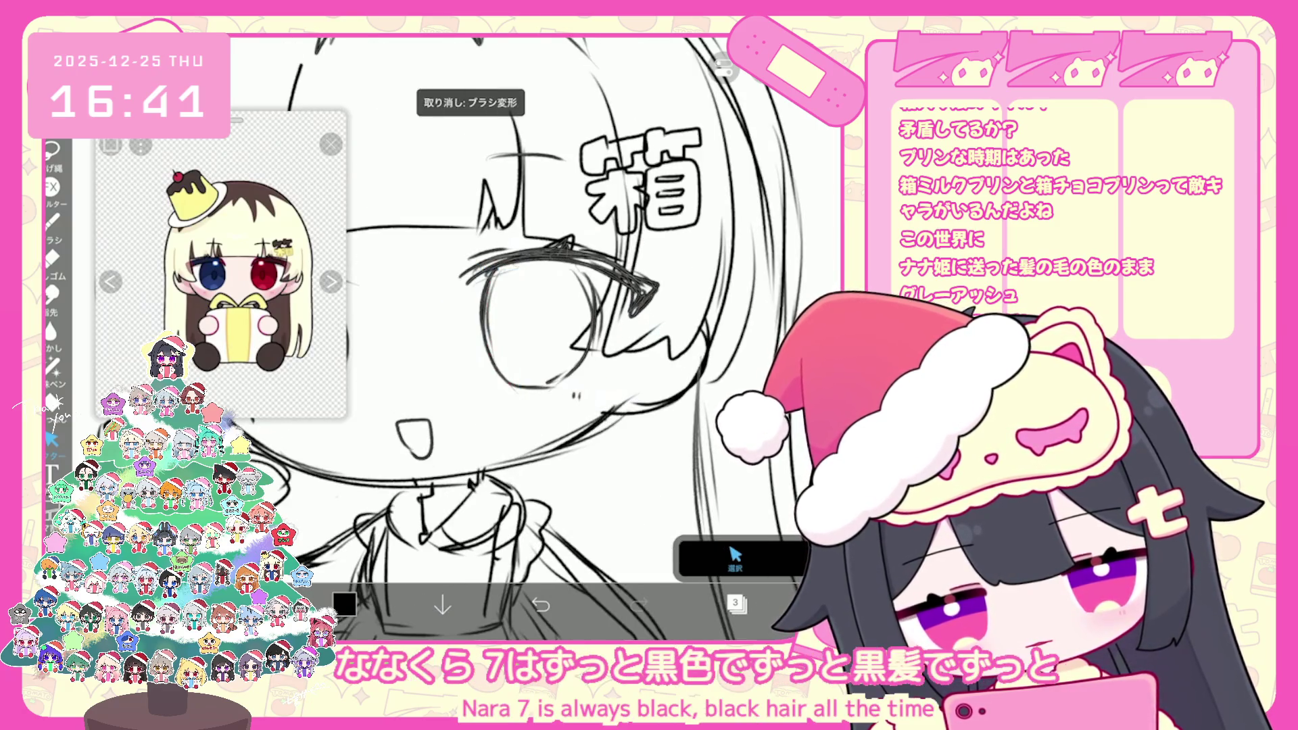
Undo the last two brush strokes
{"action": "key", "text": "ctrl+z"}
{"action": "scroll", "coordinate": [534, 338], "scroll_direction": "down", "scroll_amount": 3}
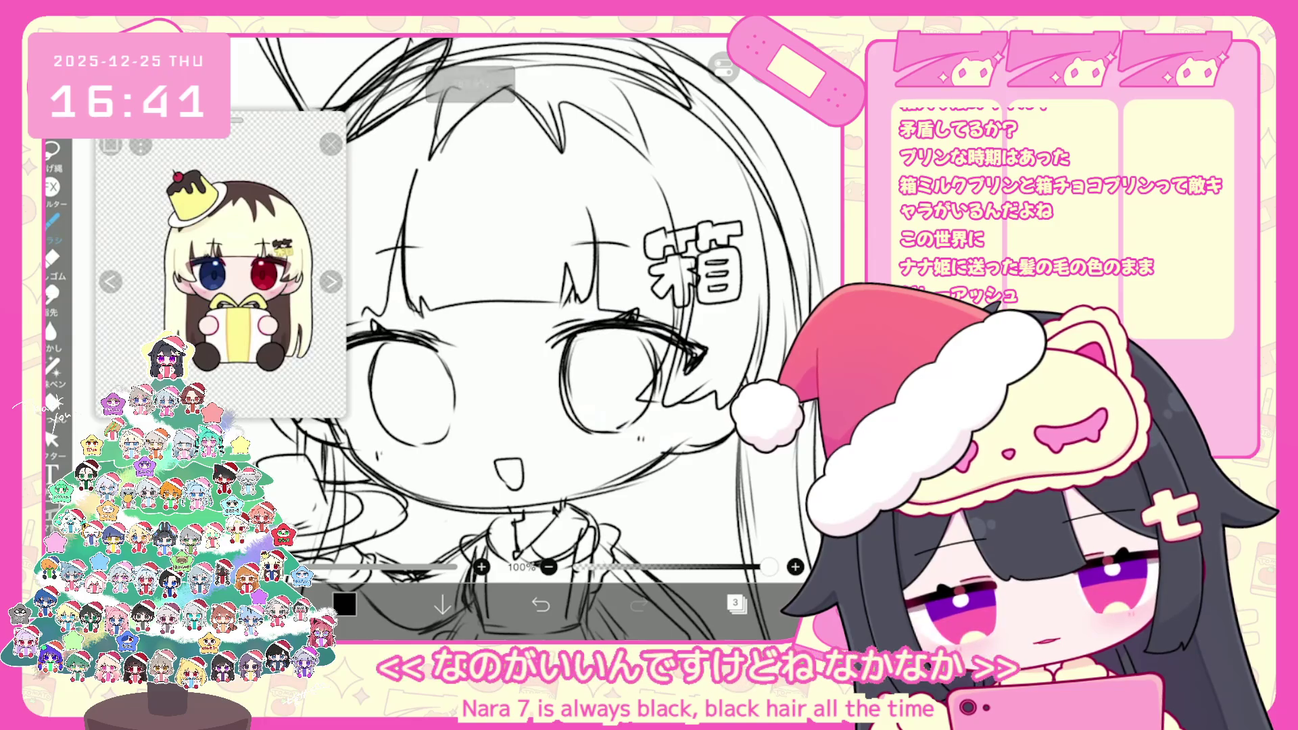
{"action": "scroll", "coordinate": [534, 338], "scroll_direction": "down", "scroll_amount": 1}
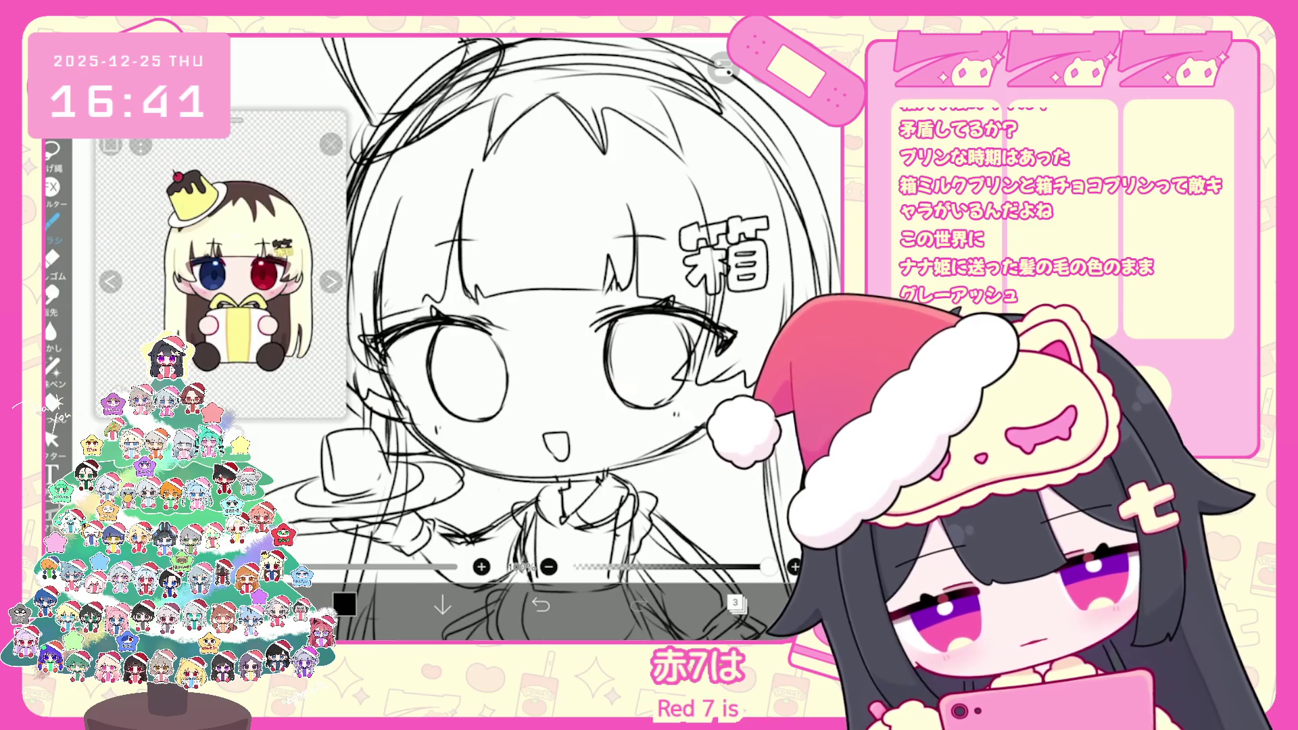
{"action": "key", "text": "ctrl+z"}
{"action": "key", "text": "ctrl+z"}
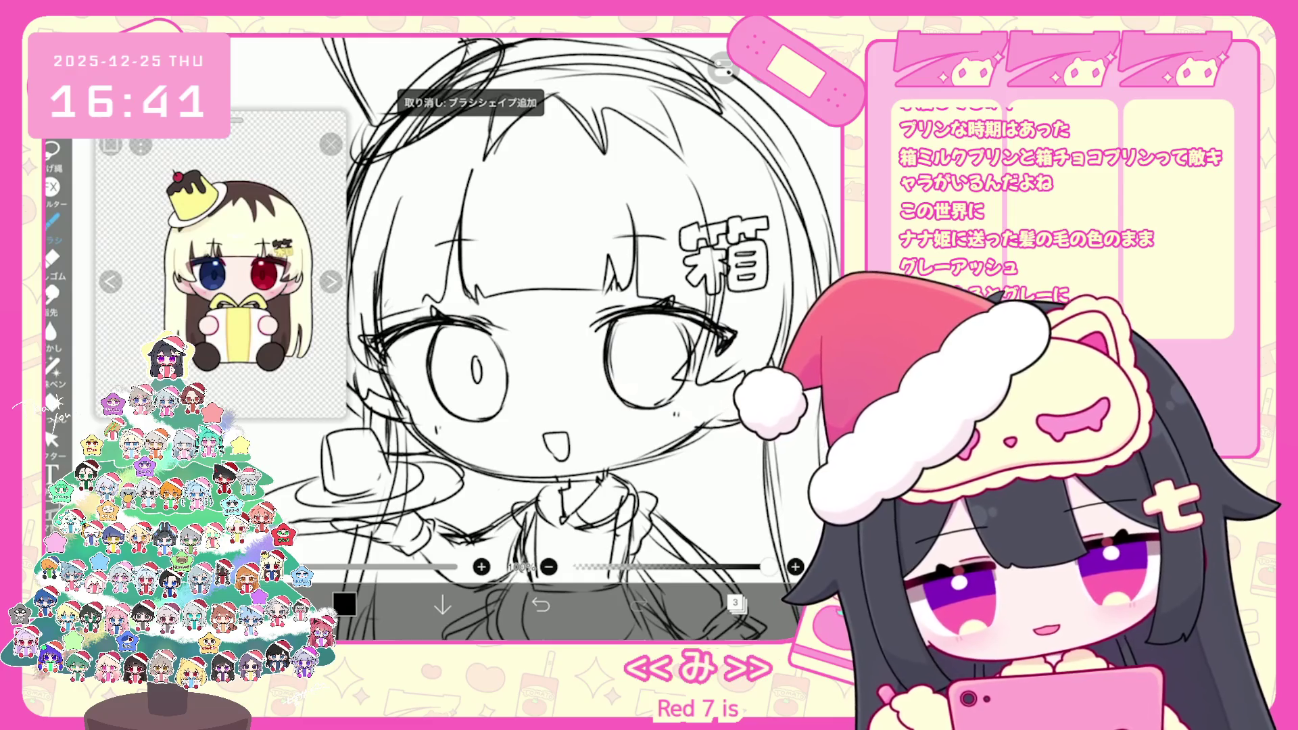
Try a pupil in the right-hand eye, undo it, then redo the stroke on the hat
{"action": "left_click_drag", "start_coordinate": [639, 349], "coordinate": [637, 369]}
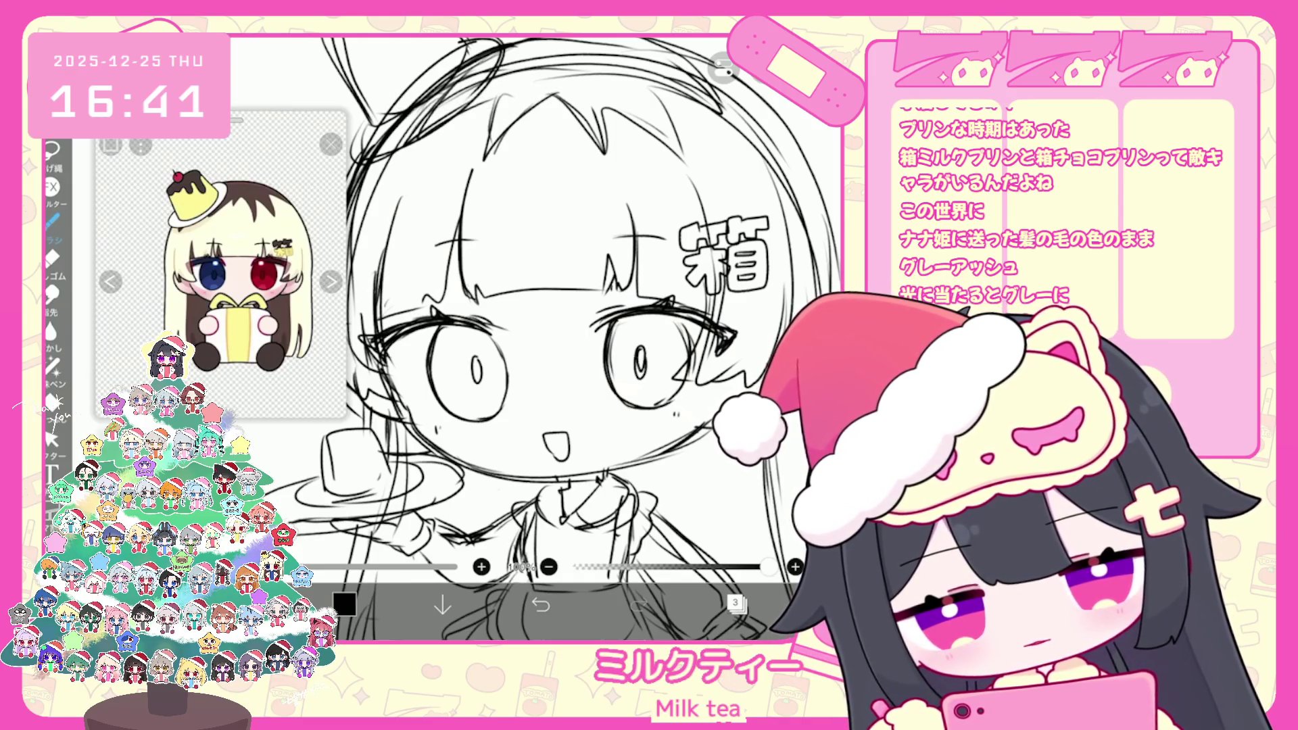
{"action": "key", "text": "ctrl+z"}
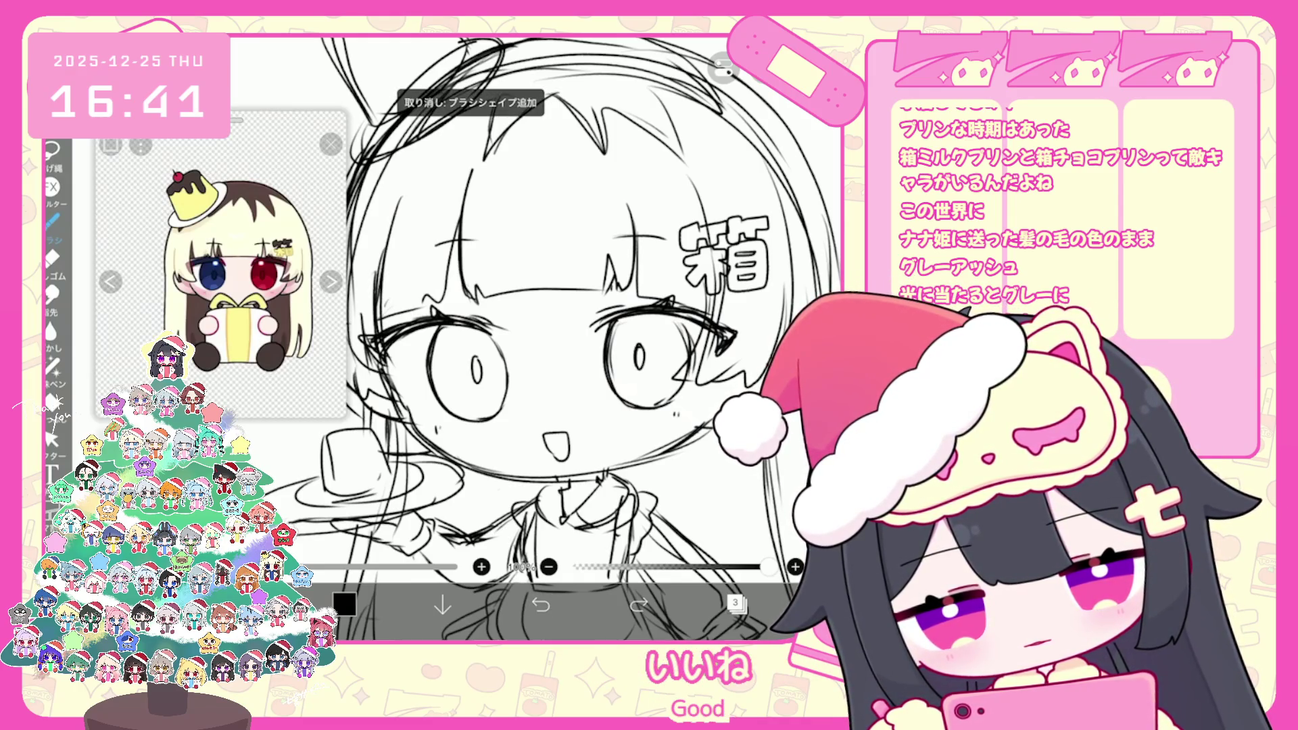
{"action": "key", "text": "ctrl+z"}
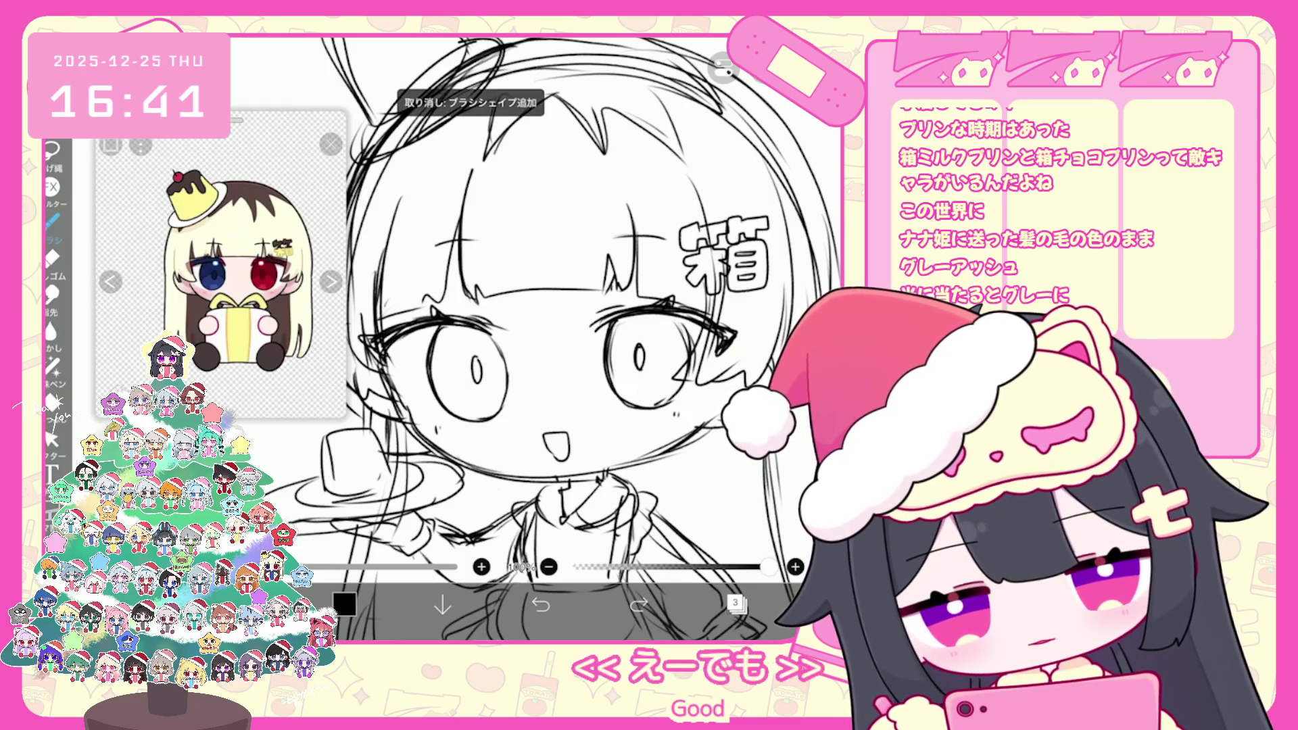
{"action": "key", "text": "ctrl+z"}
{"action": "scroll", "coordinate": [548, 338], "scroll_direction": "down", "scroll_amount": 2}
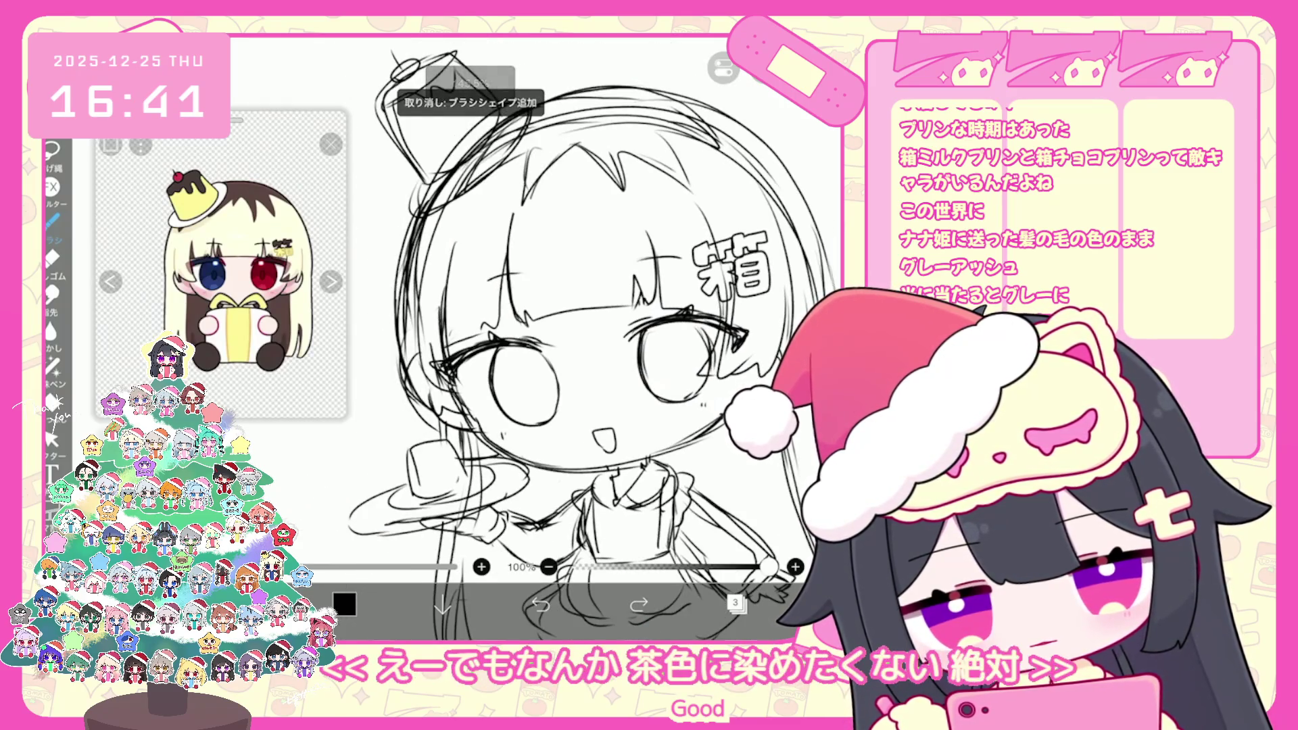
{"action": "key", "text": "ctrl+y"}
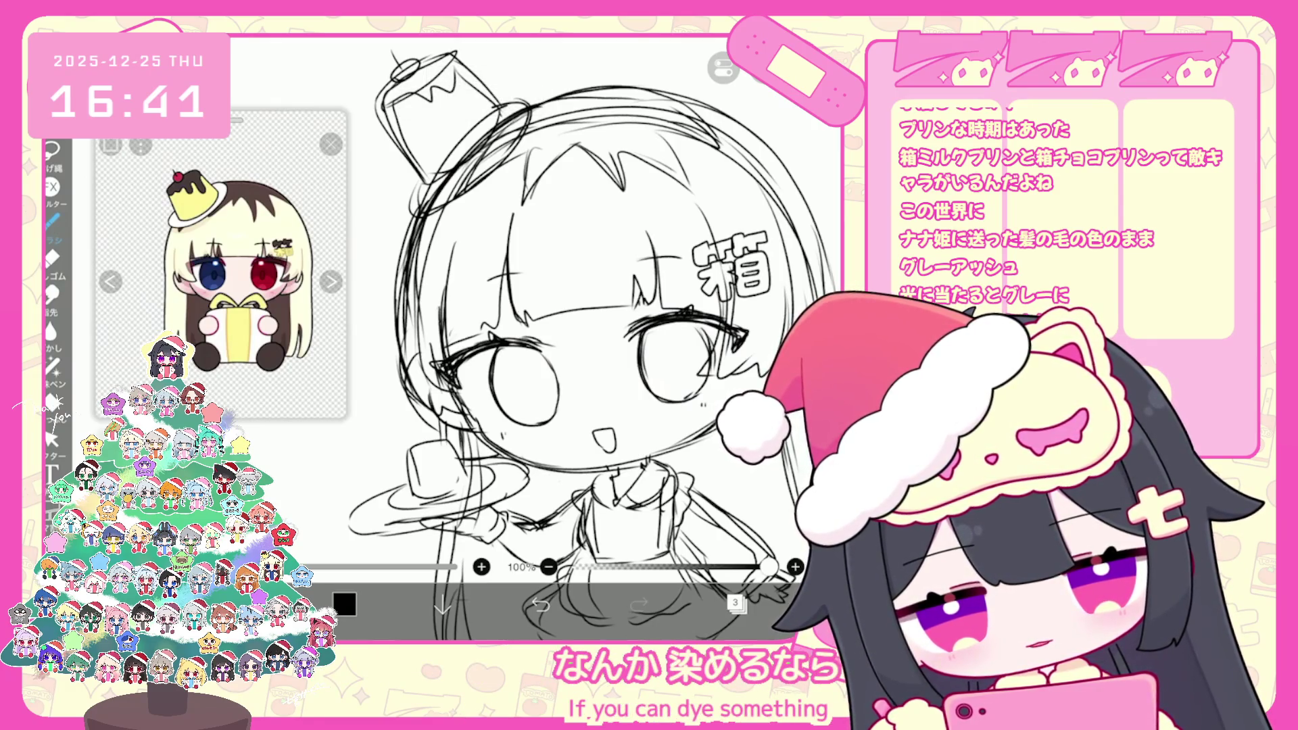
{"action": "scroll", "coordinate": [547, 338], "scroll_direction": "down", "scroll_amount": 2}
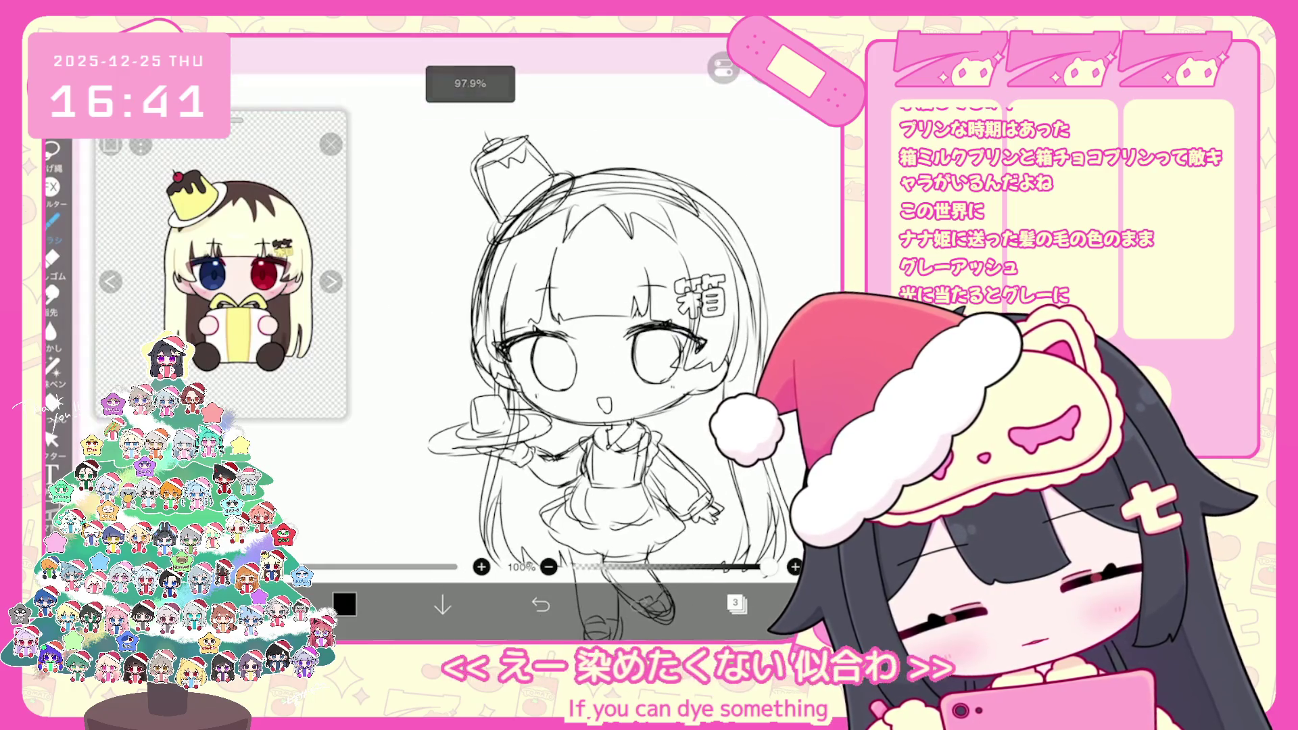
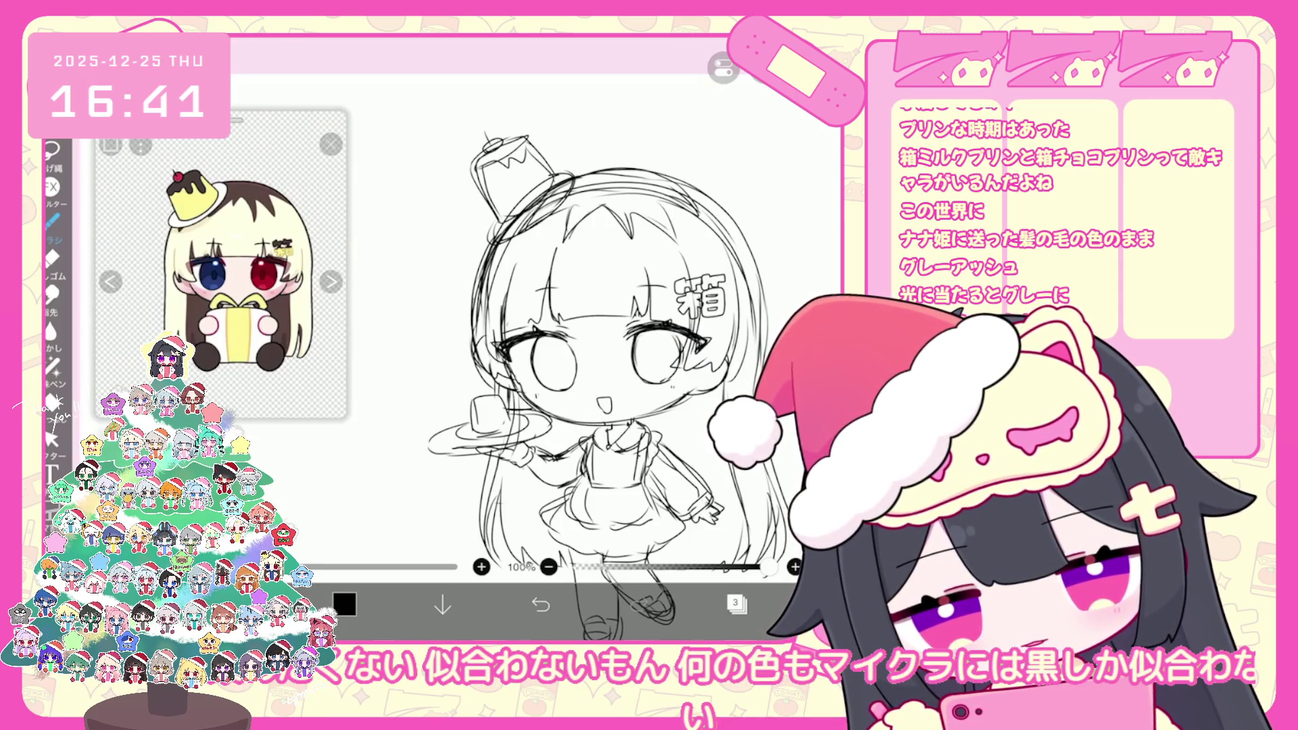
Try selecting the area around the left eye, then undo the last brush shape
{"action": "left_click", "coordinate": [51, 439]}
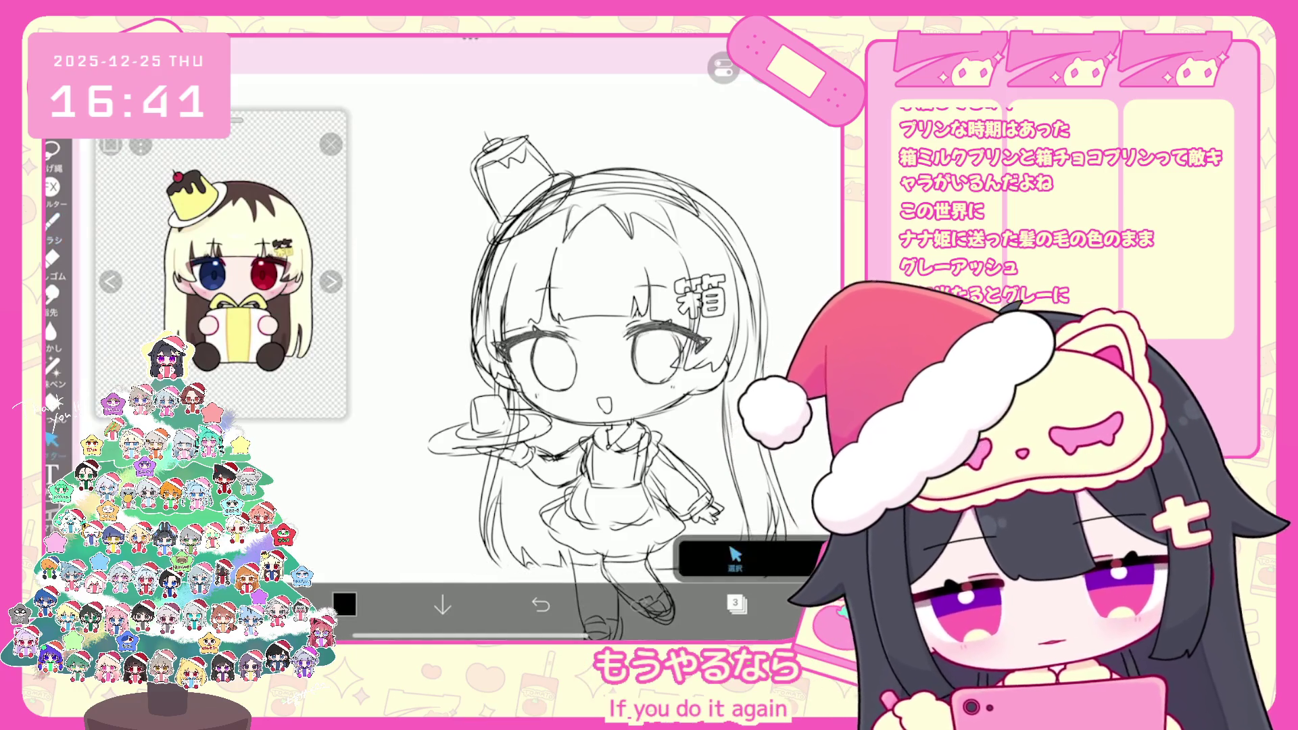
{"action": "scroll", "coordinate": [541, 338], "scroll_direction": "up", "scroll_amount": 5}
{"action": "left_click_drag", "start_coordinate": [538, 341], "coordinate": [600, 369]}
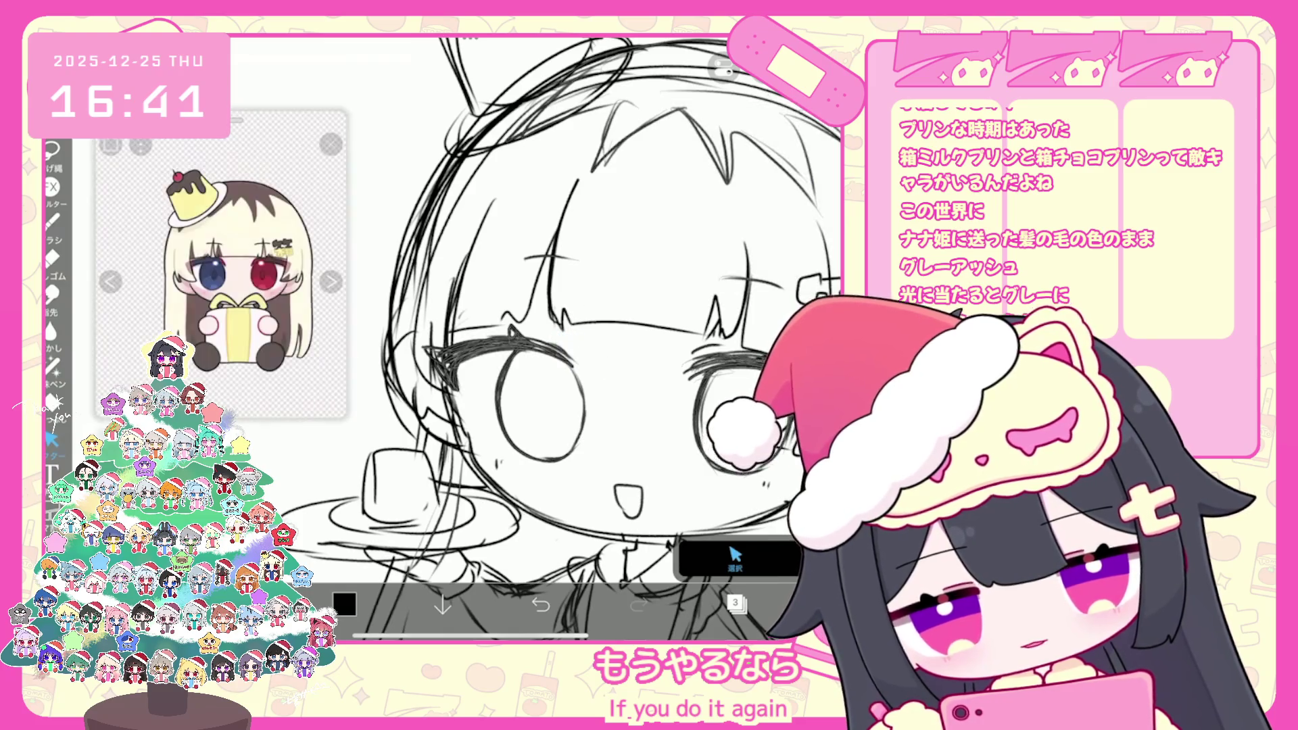
{"action": "scroll", "coordinate": [560, 338], "scroll_direction": "up", "scroll_amount": 5}
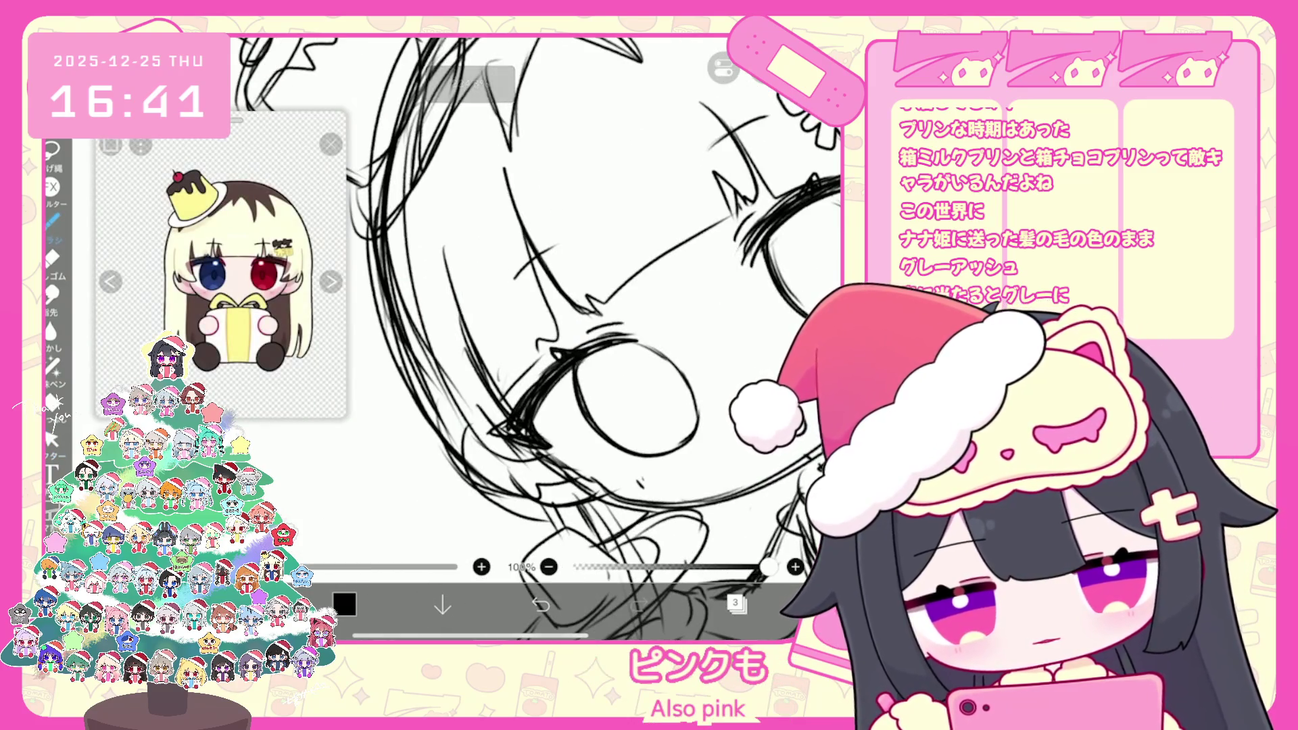
{"action": "scroll", "coordinate": [593, 338], "scroll_direction": "down", "scroll_amount": 5}
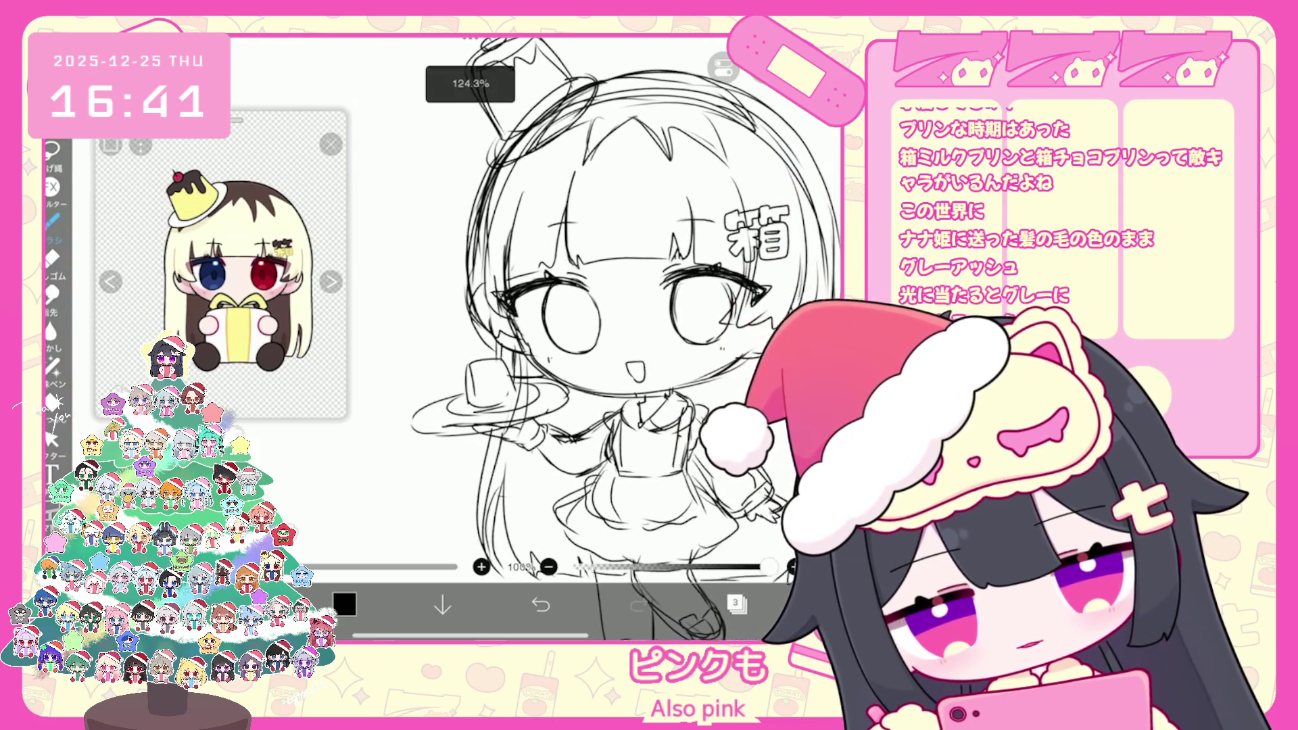
{"action": "key", "text": "ctrl+z"}
Make layer 4 the active drawing layer and confirm it in the layer list
{"action": "left_click", "coordinate": [736, 603]}
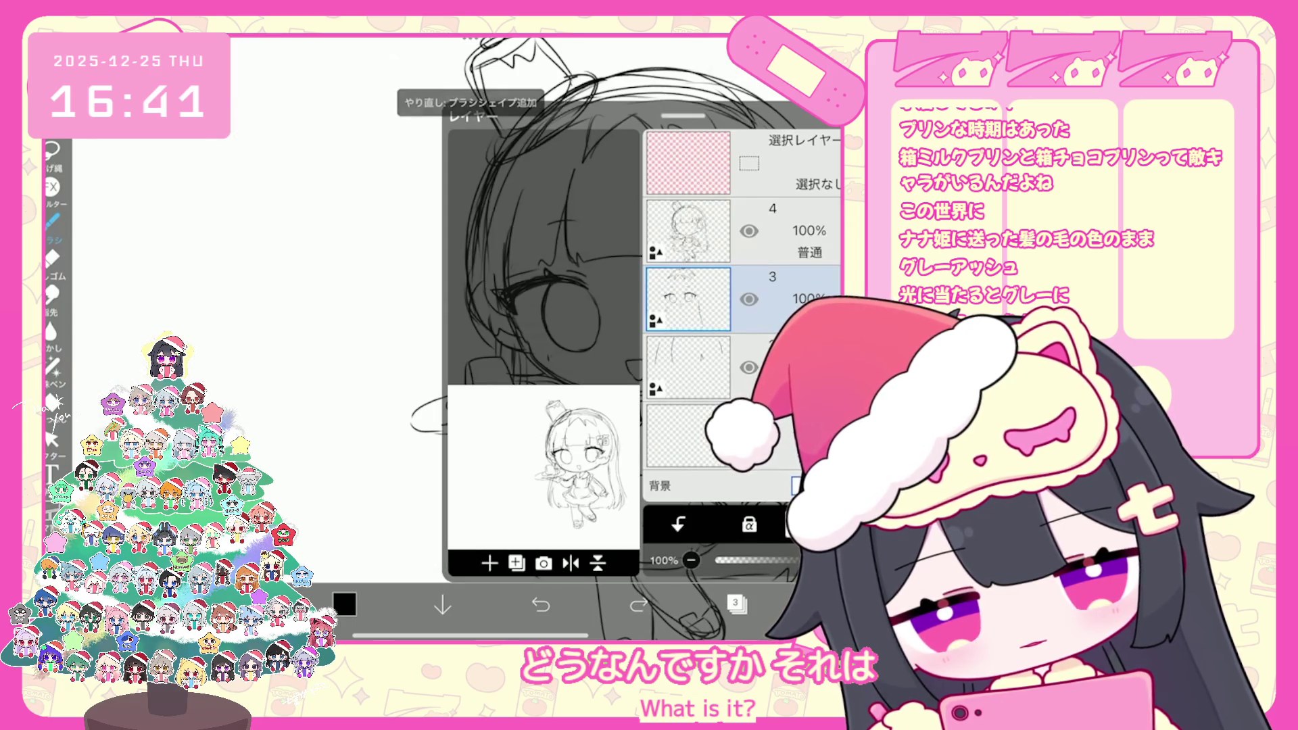
{"action": "left_click", "coordinate": [737, 604]}
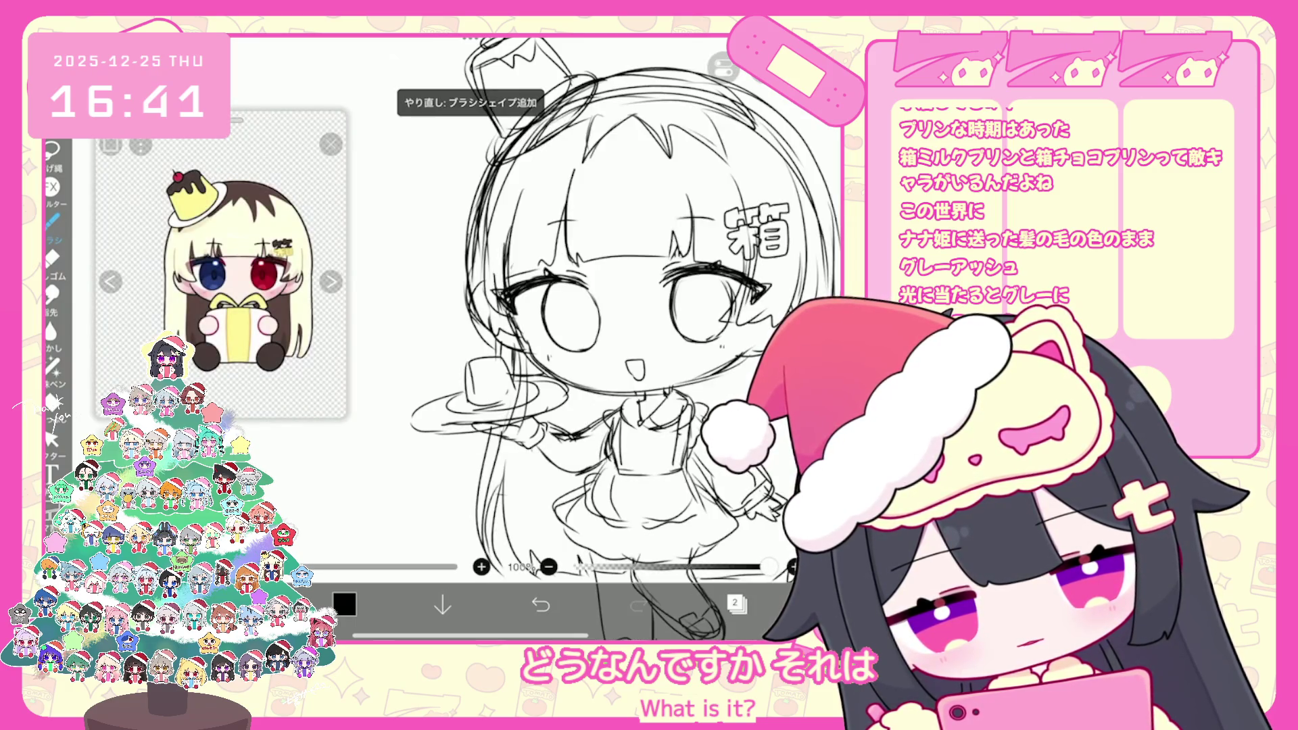
{"action": "scroll", "coordinate": [609, 304], "scroll_direction": "down", "scroll_amount": 3}
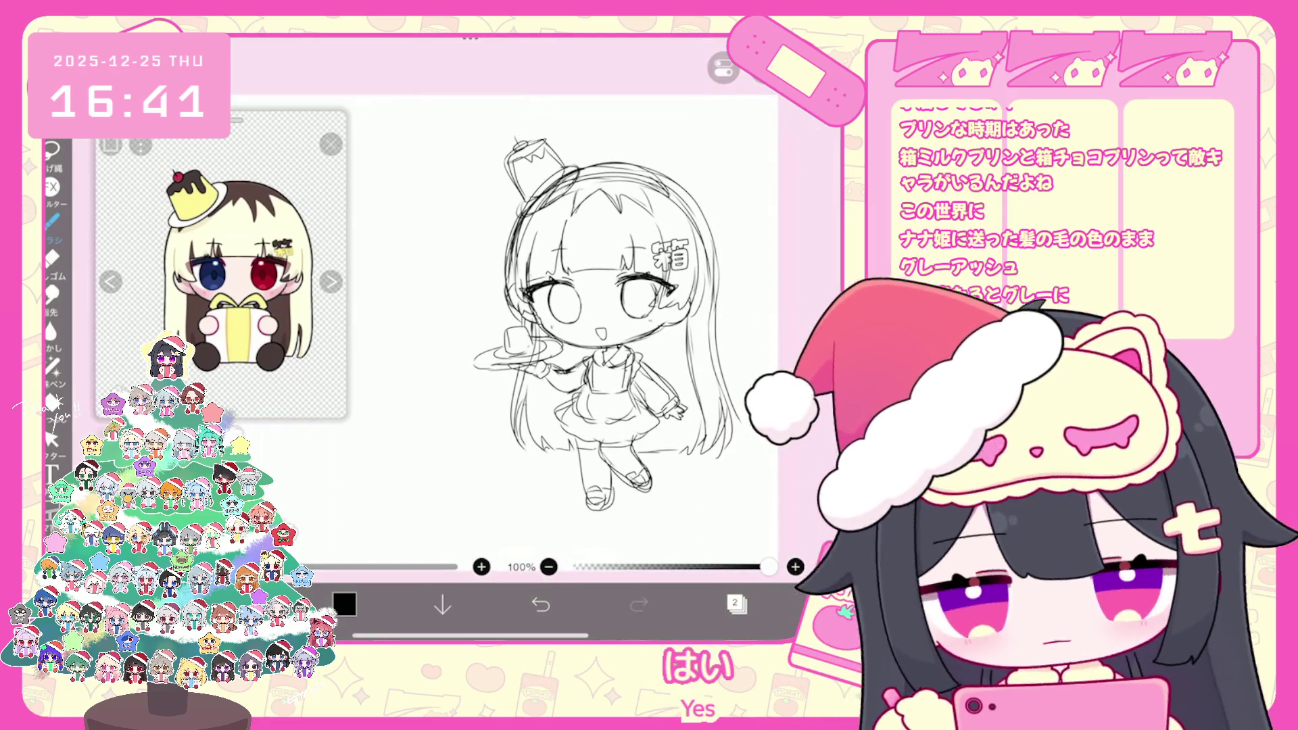
{"action": "left_click", "coordinate": [737, 603]}
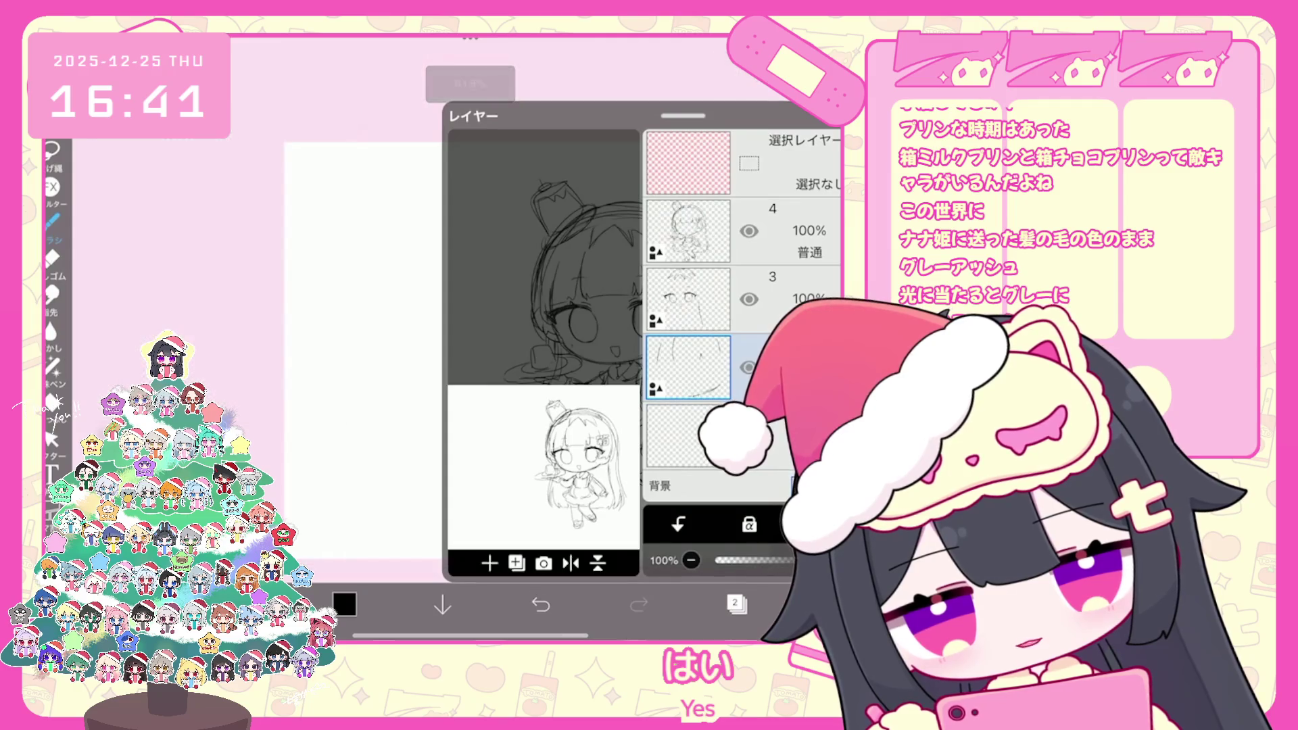
{"action": "left_click", "coordinate": [687, 231]}
{"action": "left_click", "coordinate": [736, 603]}
{"action": "scroll", "coordinate": [608, 305], "scroll_direction": "up", "scroll_amount": 3}
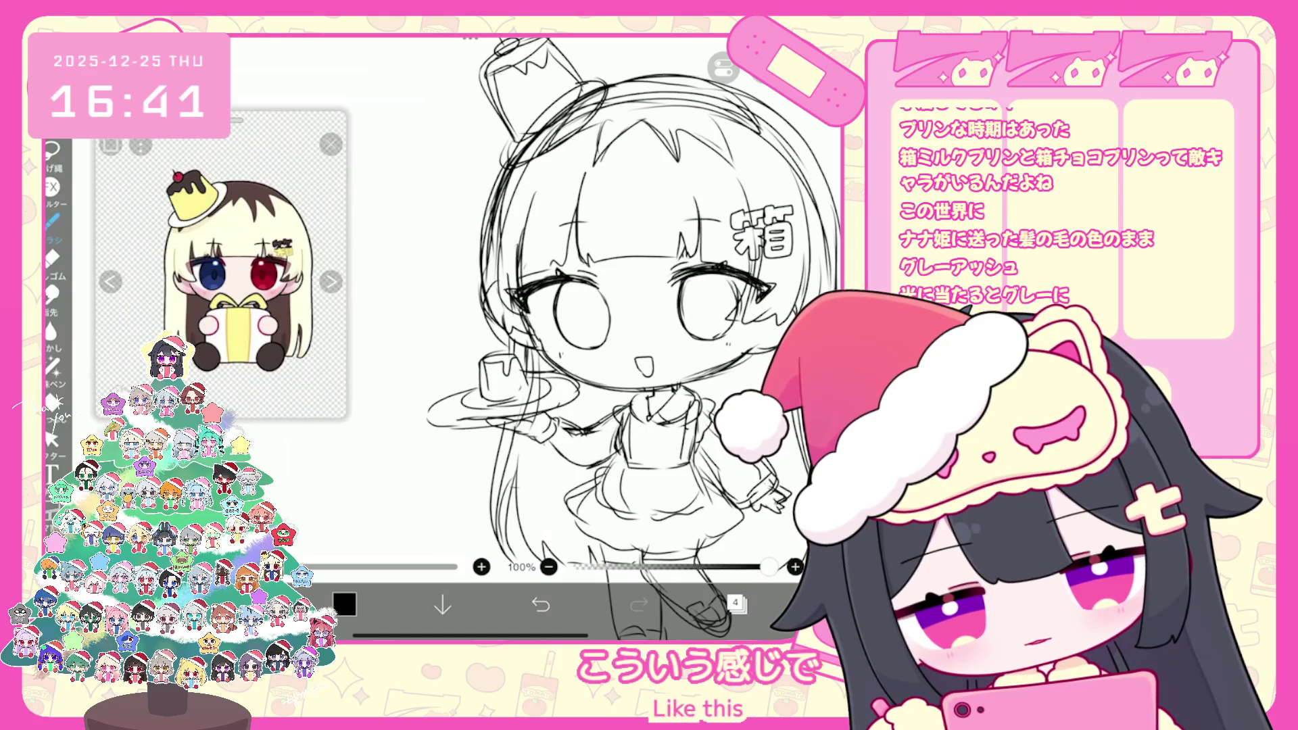
{"action": "scroll", "coordinate": [609, 338], "scroll_direction": "down", "scroll_amount": 3}
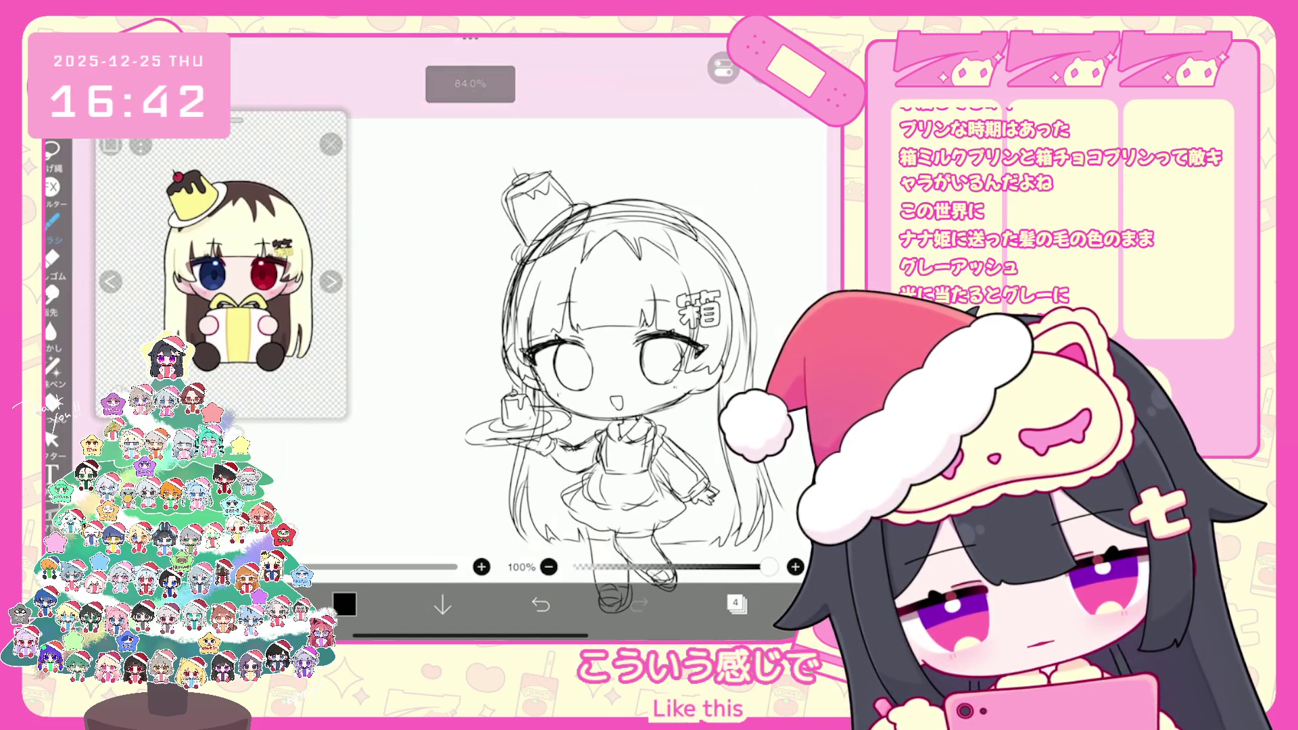
{"action": "left_click", "coordinate": [736, 603]}
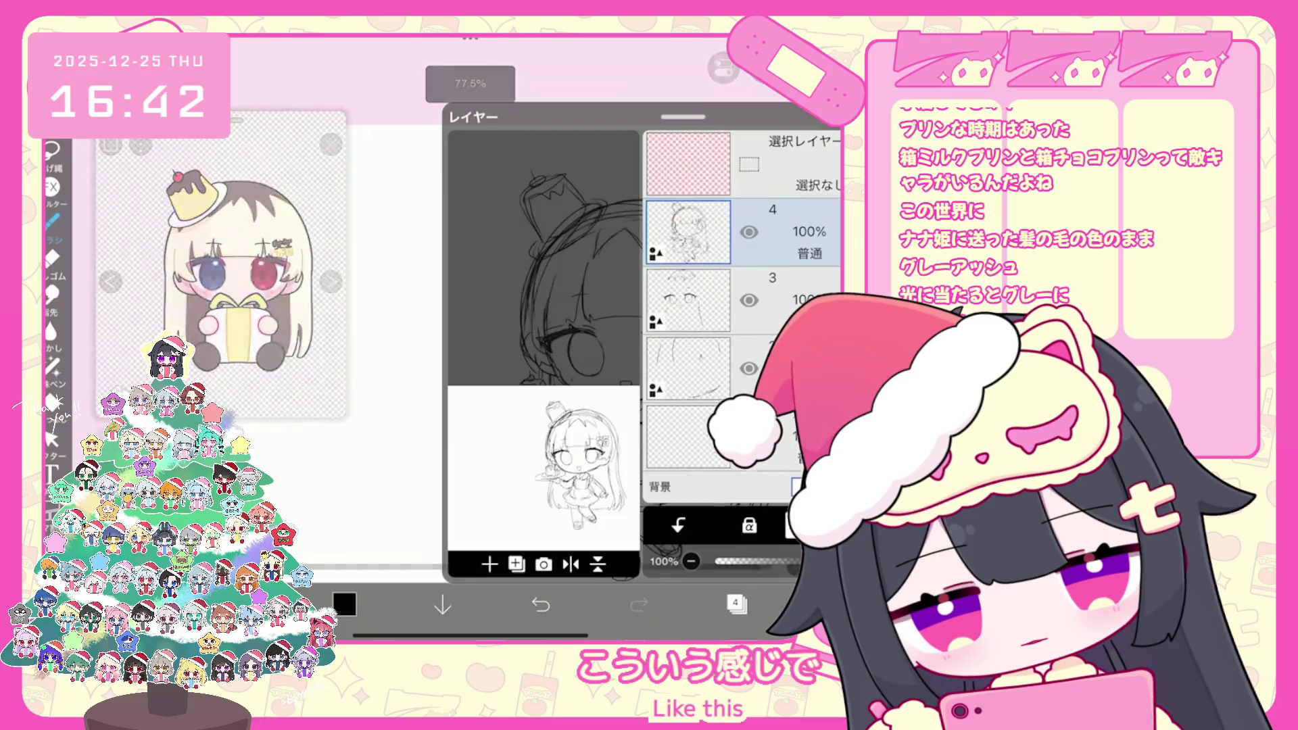
{"action": "left_click", "coordinate": [736, 604]}
Add a short stroke beside the pudding held on the tray
{"action": "scroll", "coordinate": [609, 338], "scroll_direction": "up", "scroll_amount": 3}
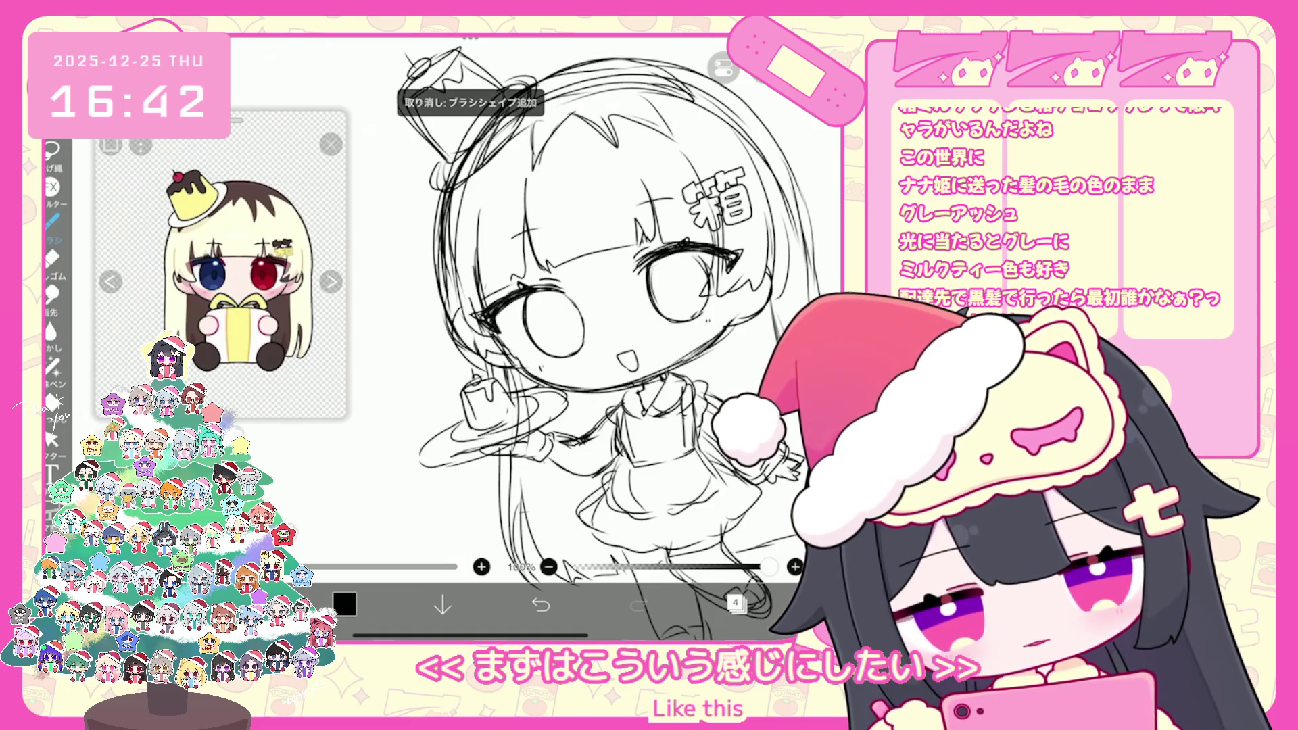
{"action": "scroll", "coordinate": [575, 304], "scroll_direction": "up", "scroll_amount": 3}
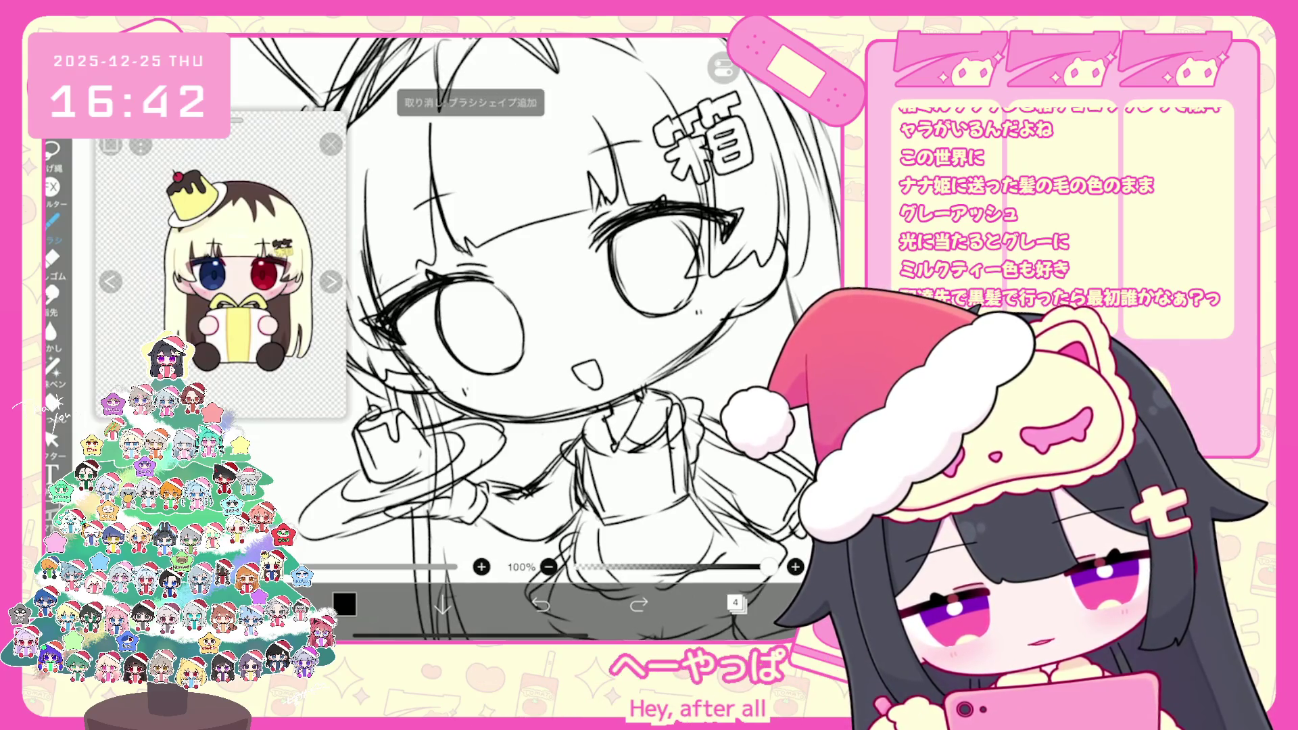
{"action": "left_click_drag", "start_coordinate": [508, 420], "coordinate": [610, 404]}
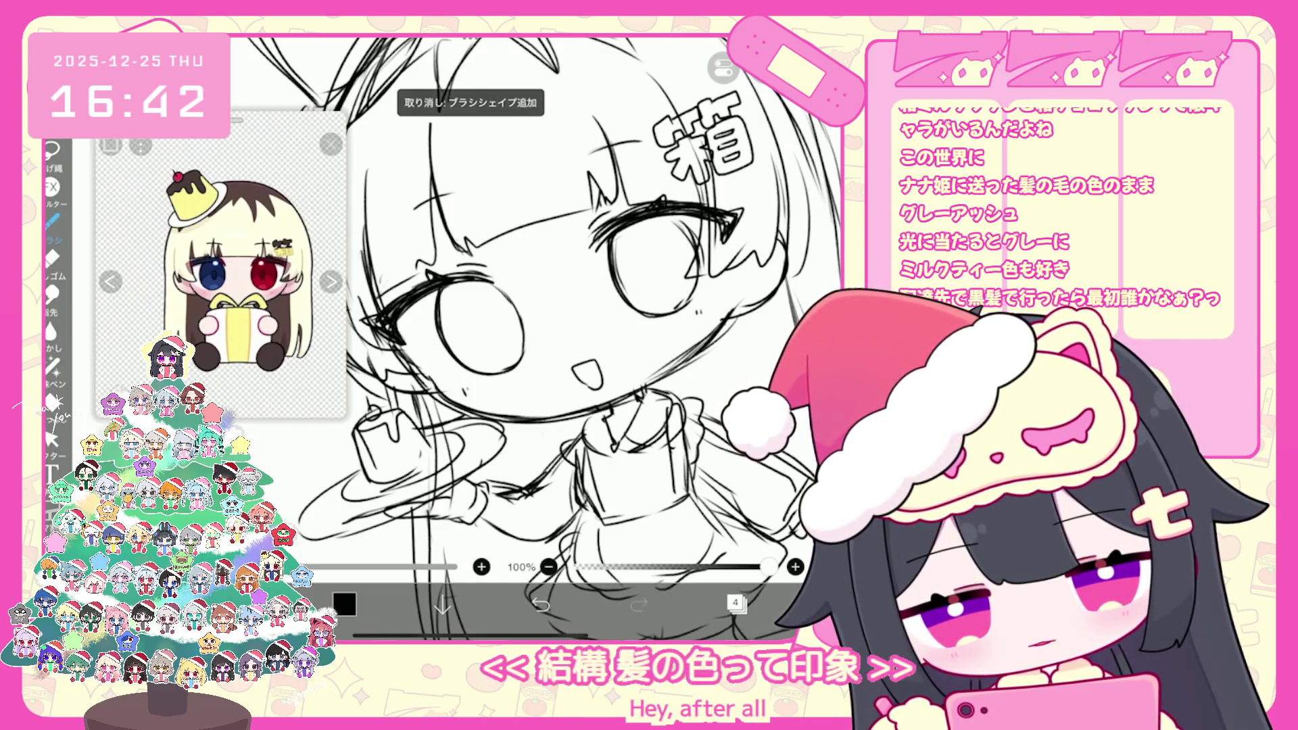
{"action": "scroll", "coordinate": [567, 338], "scroll_direction": "down", "scroll_amount": 5}
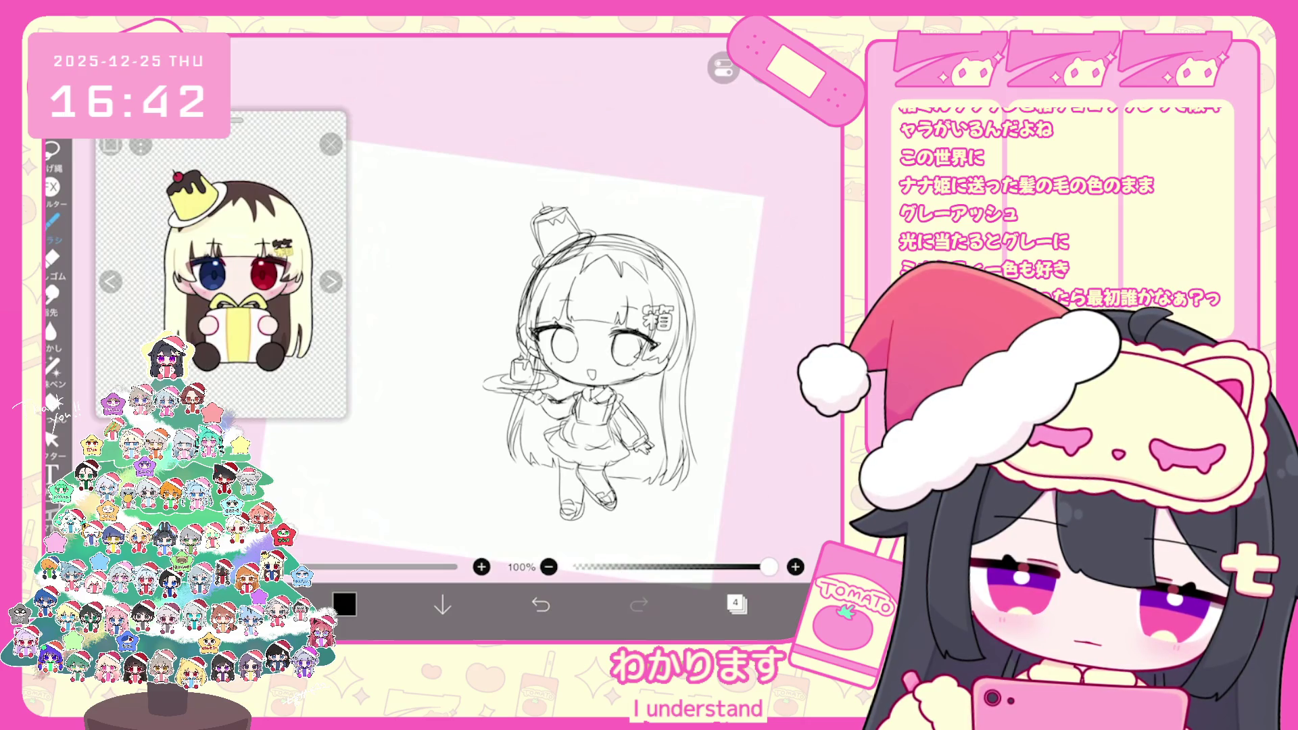
{"action": "left_click", "coordinate": [736, 603]}
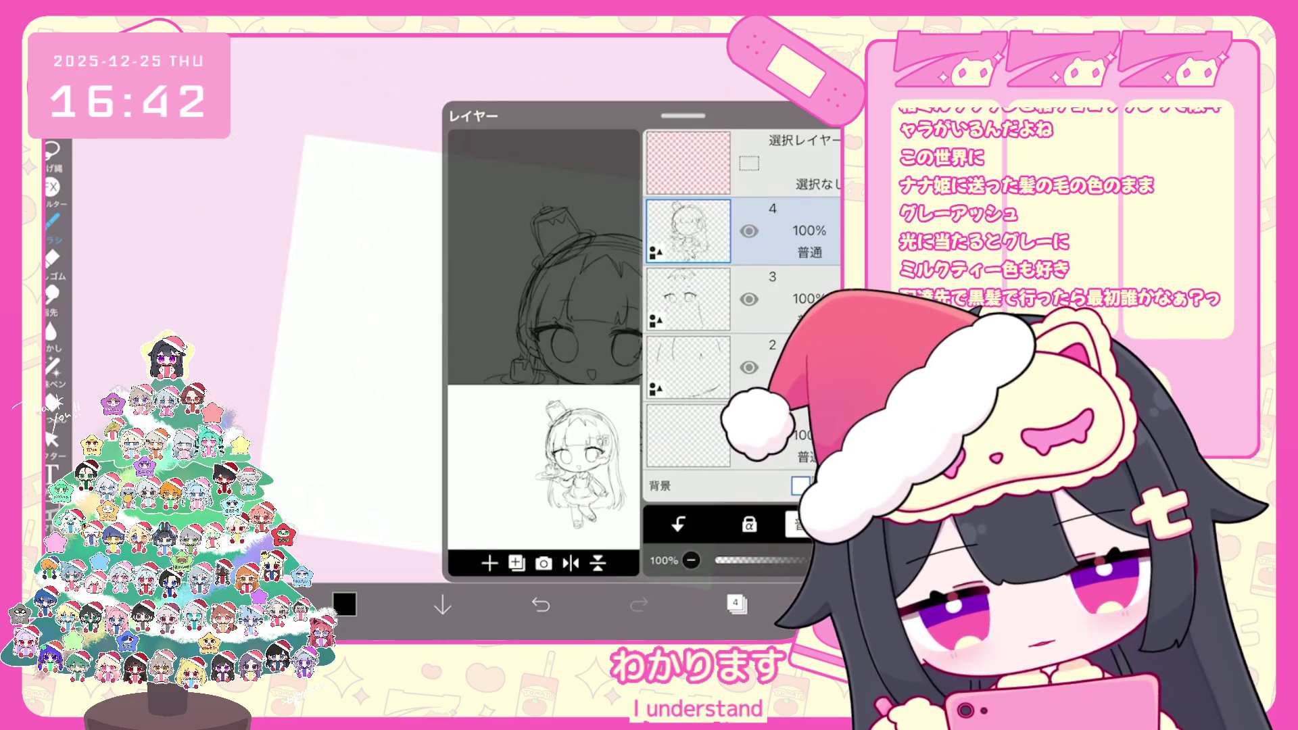
{"action": "scroll", "coordinate": [581, 379], "scroll_direction": "up", "scroll_amount": 3}
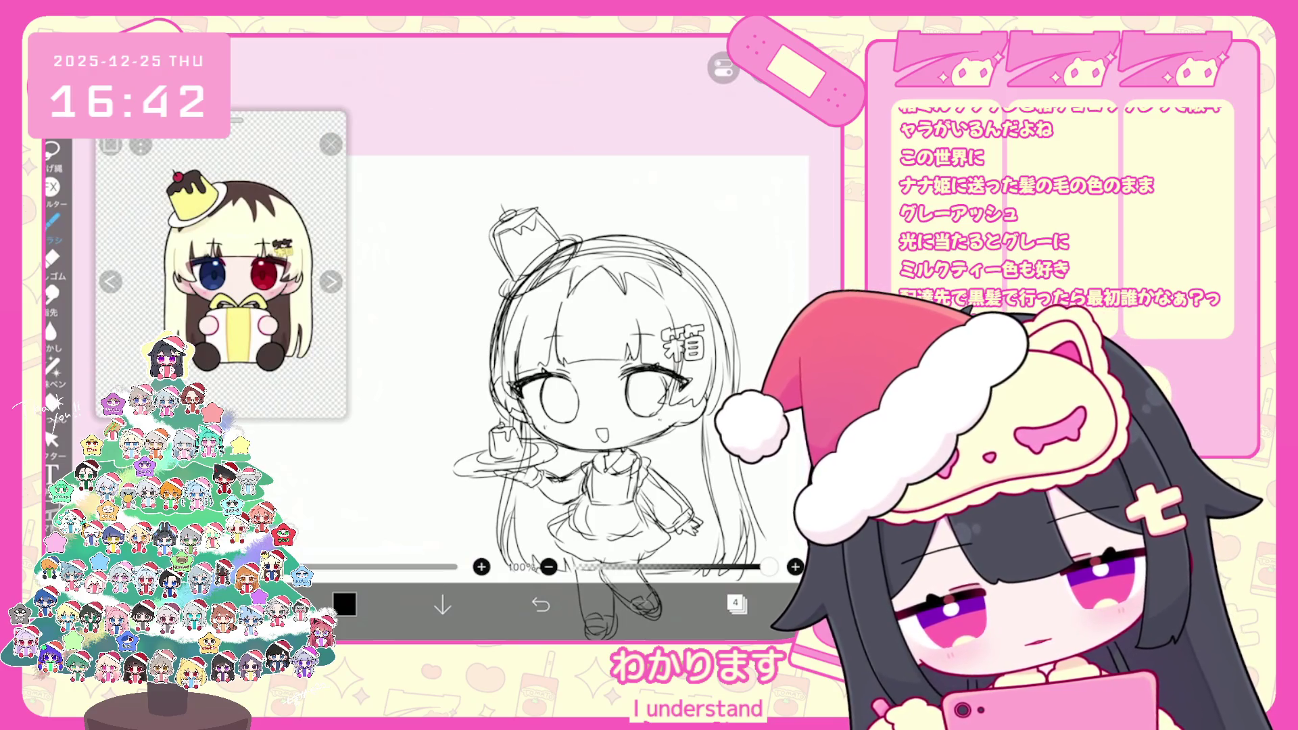
{"action": "left_click", "coordinate": [735, 604]}
Make layer 3 the layer being edited
{"action": "left_click", "coordinate": [696, 304]}
{"action": "left_click", "coordinate": [736, 603]}
{"action": "scroll", "coordinate": [581, 378], "scroll_direction": "up", "scroll_amount": 1}
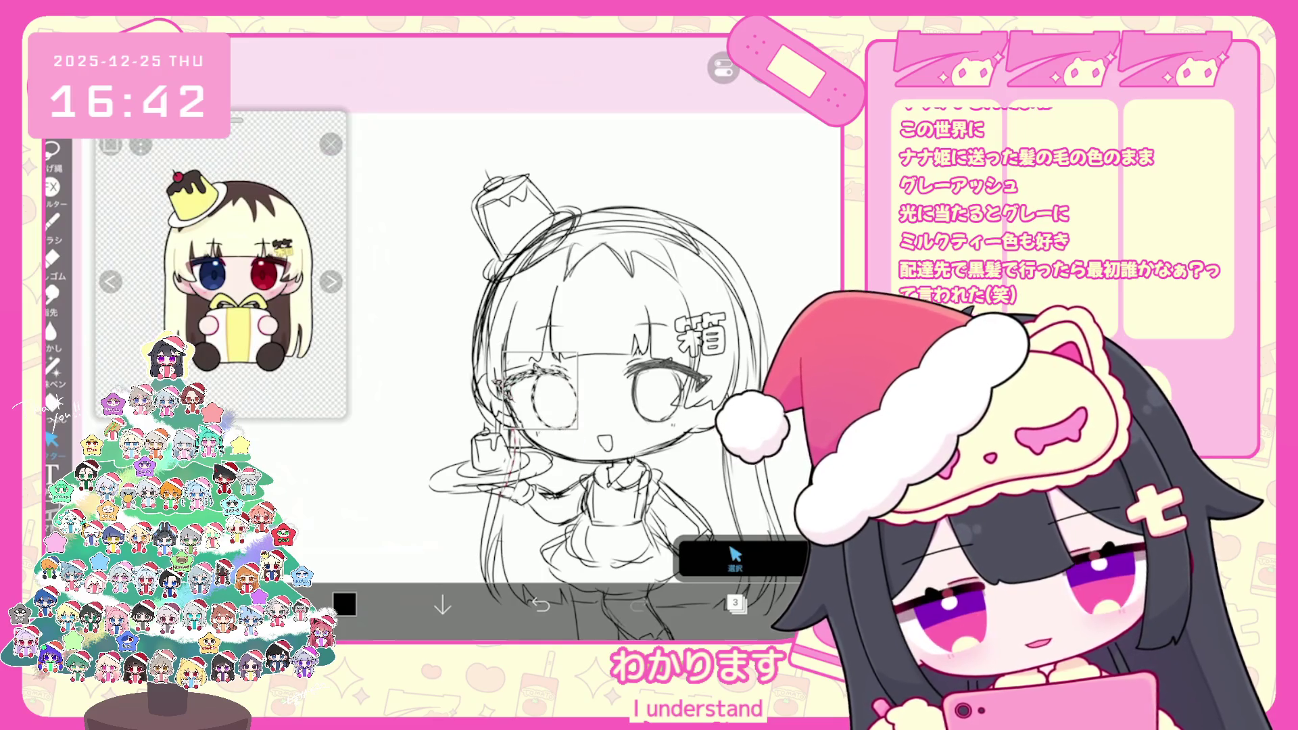
{"action": "scroll", "coordinate": [582, 378], "scroll_direction": "up", "scroll_amount": 1}
Lasso the left eye and shift it into place, nudging the pudding down and left
{"action": "left_click_drag", "start_coordinate": [527, 338], "coordinate": [523, 426]}
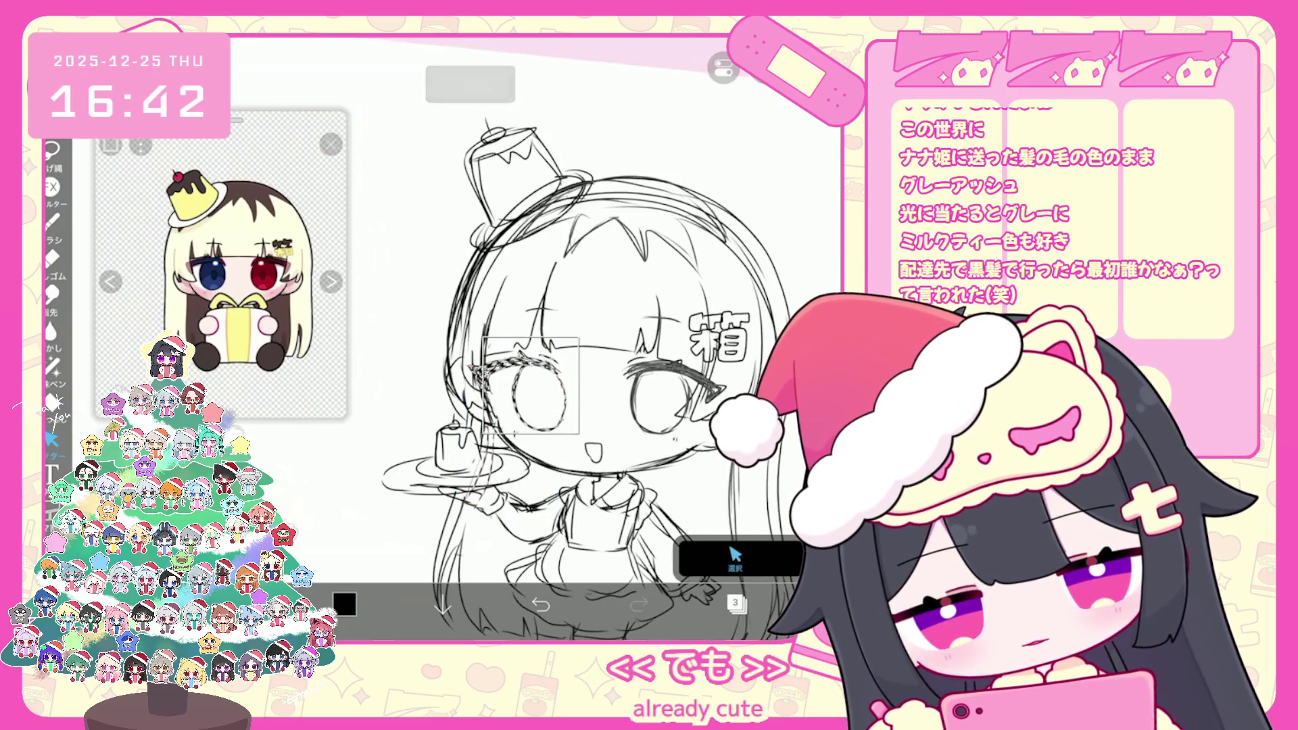
{"action": "left_click_drag", "start_coordinate": [527, 424], "coordinate": [514, 505]}
{"action": "left_click_drag", "start_coordinate": [514, 426], "coordinate": [519, 422]}
{"action": "left_click_drag", "start_coordinate": [477, 472], "coordinate": [474, 484]}
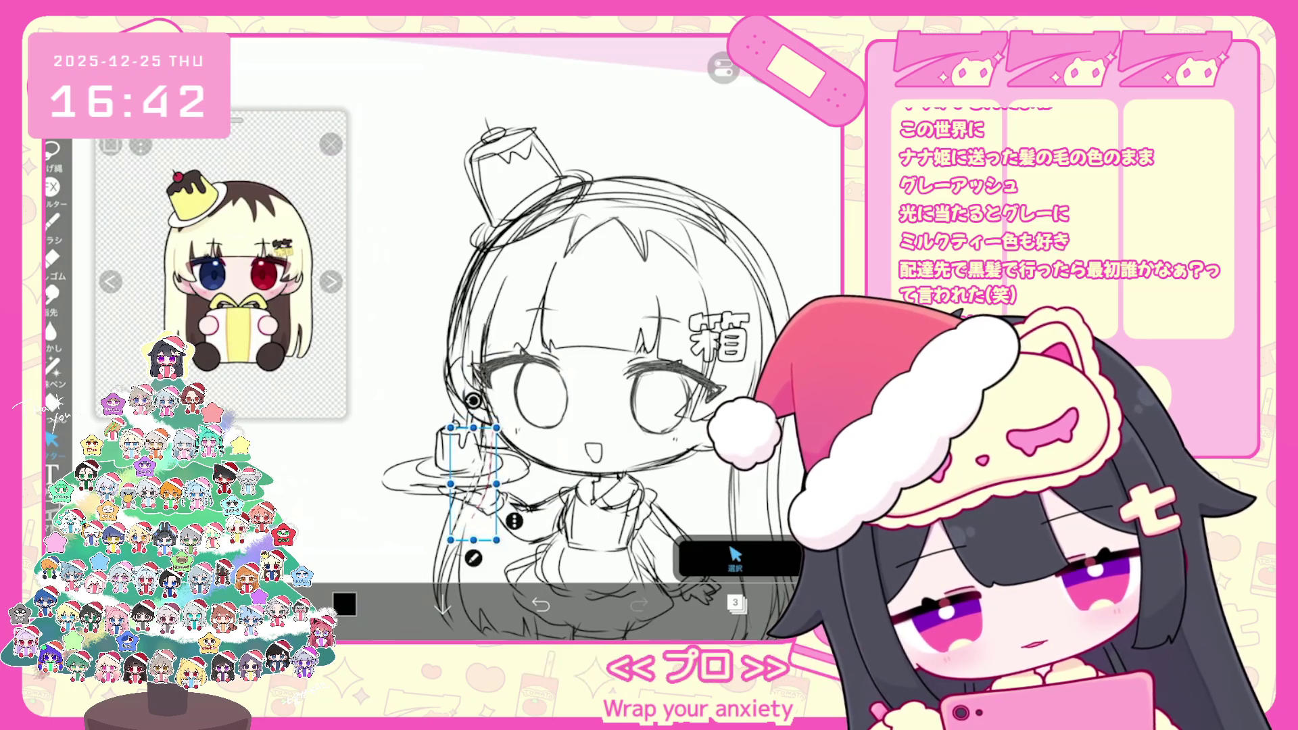
{"action": "scroll", "coordinate": [541, 338], "scroll_direction": "up", "scroll_amount": 2}
{"action": "scroll", "coordinate": [541, 338], "scroll_direction": "up", "scroll_amount": 1}
Select and transform the right eye, undoing and redoing before committing its new placement
{"action": "left_click_drag", "start_coordinate": [616, 291], "coordinate": [688, 371]}
{"action": "left_click", "coordinate": [662, 347]}
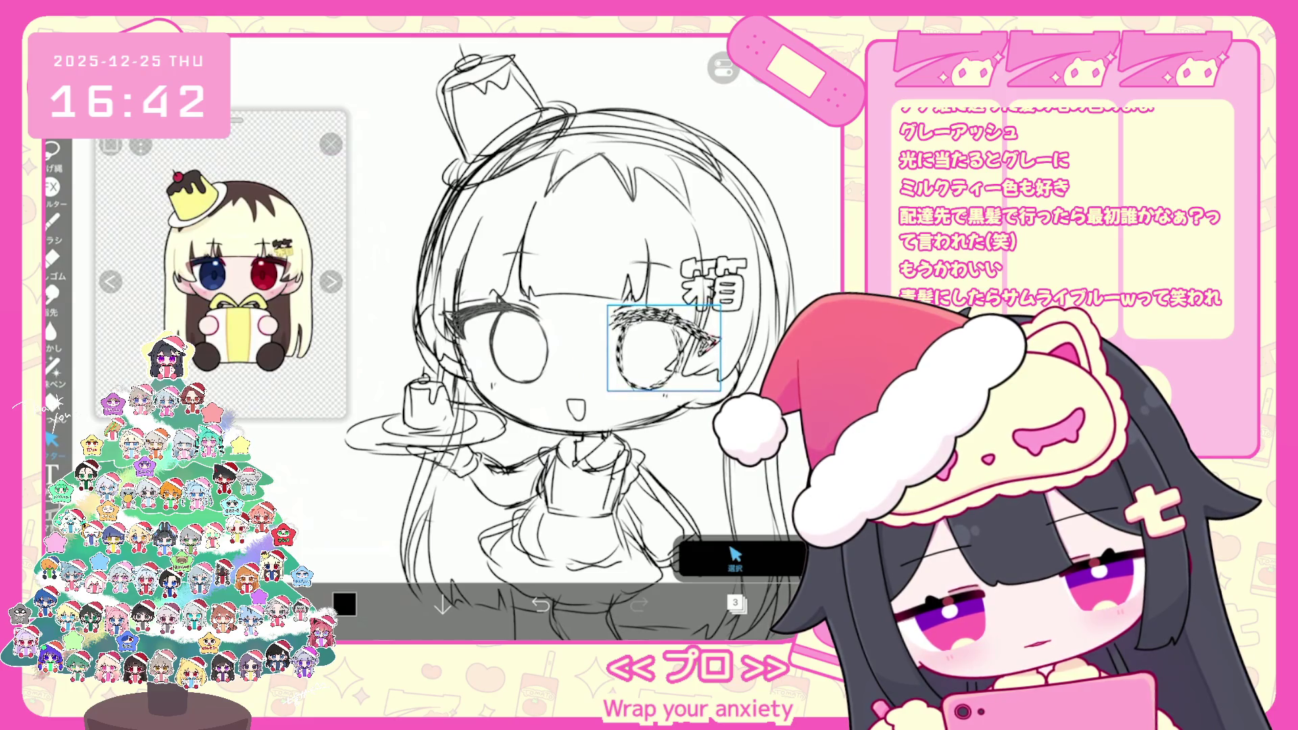
{"action": "key", "text": "ctrl+z"}
{"action": "key", "text": "ctrl+z"}
{"action": "key", "text": "ctrl+z"}
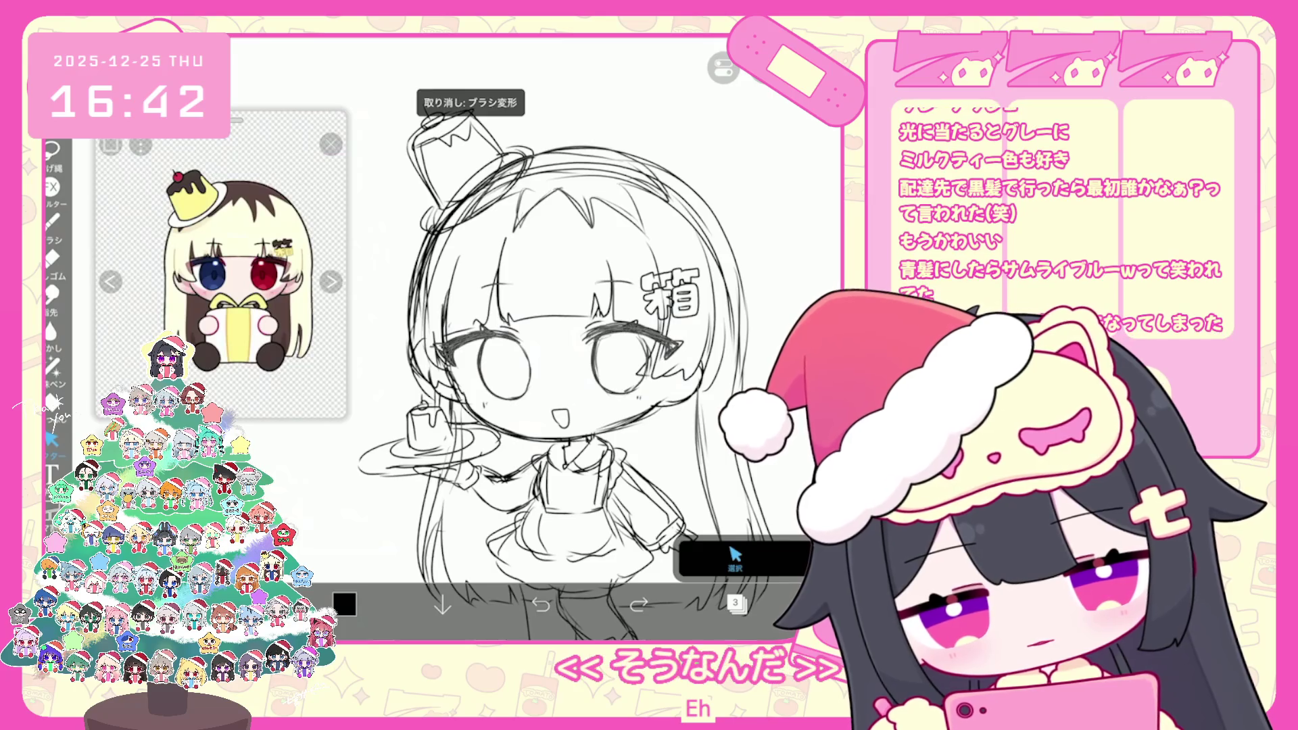
{"action": "key", "text": "ctrl+shift+z"}
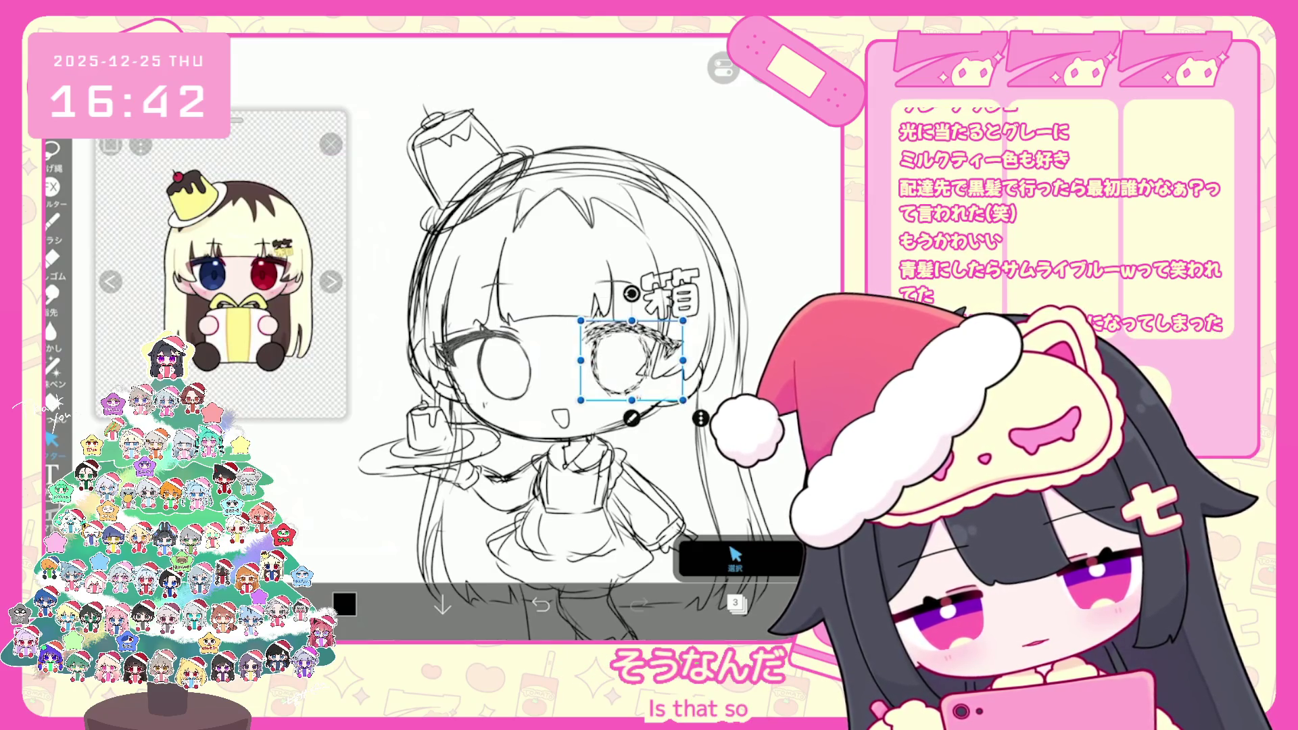
{"action": "key", "text": "Return"}
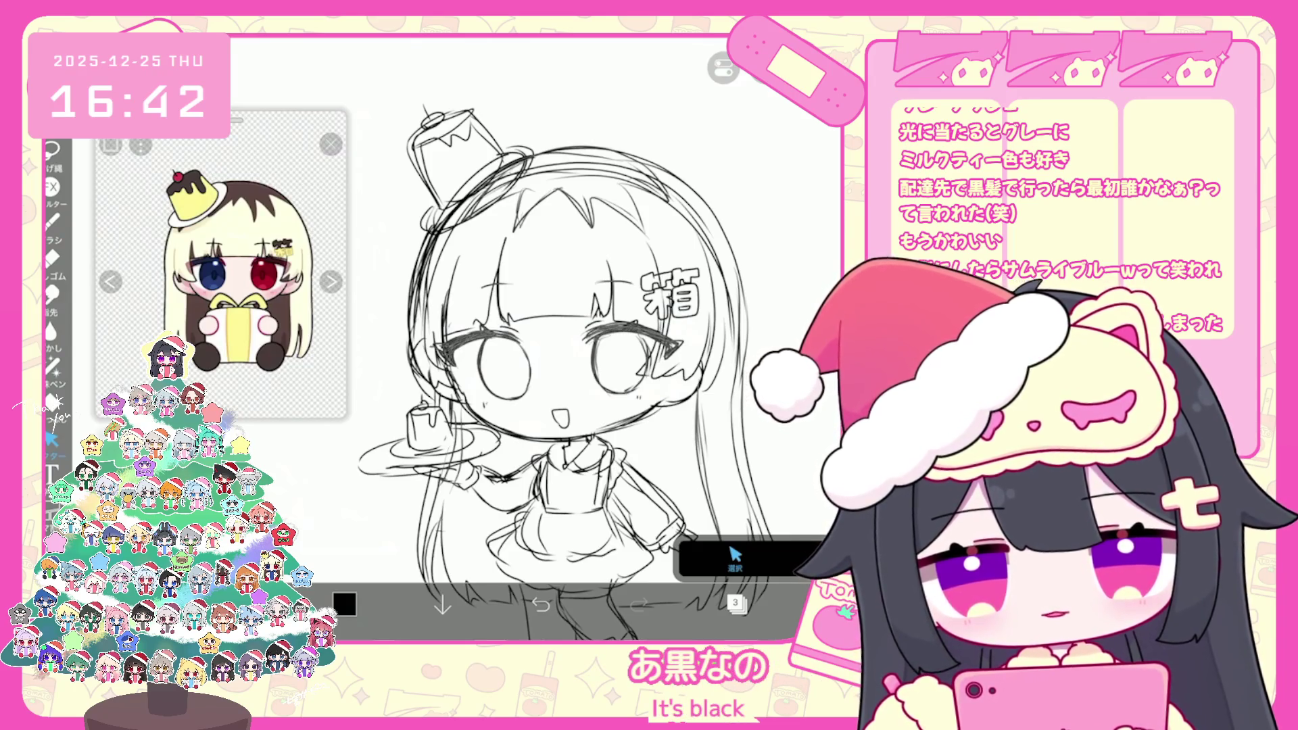
Reselect the left eye, commit its placement, and redo the undone eye transform
{"action": "scroll", "coordinate": [564, 352], "scroll_direction": "up", "scroll_amount": 2}
{"action": "left_click_drag", "start_coordinate": [428, 326], "coordinate": [548, 418]}
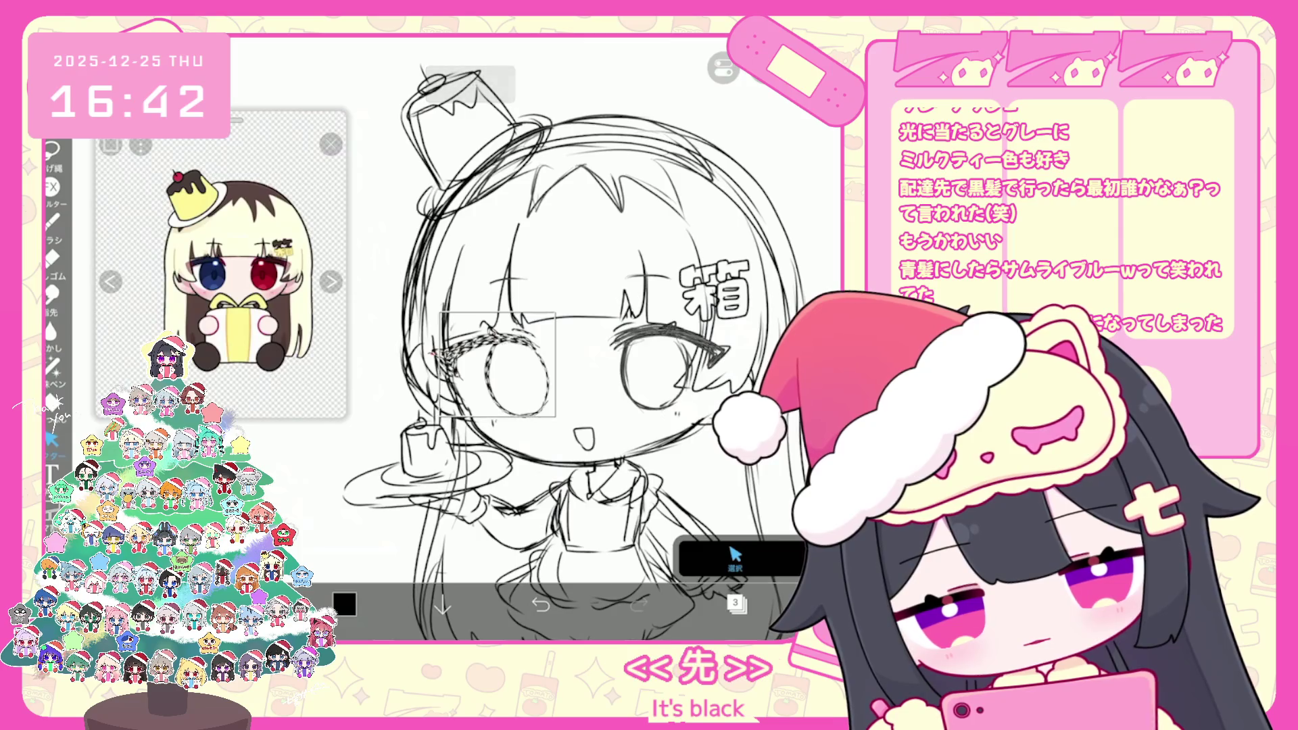
{"action": "key", "text": "Return"}
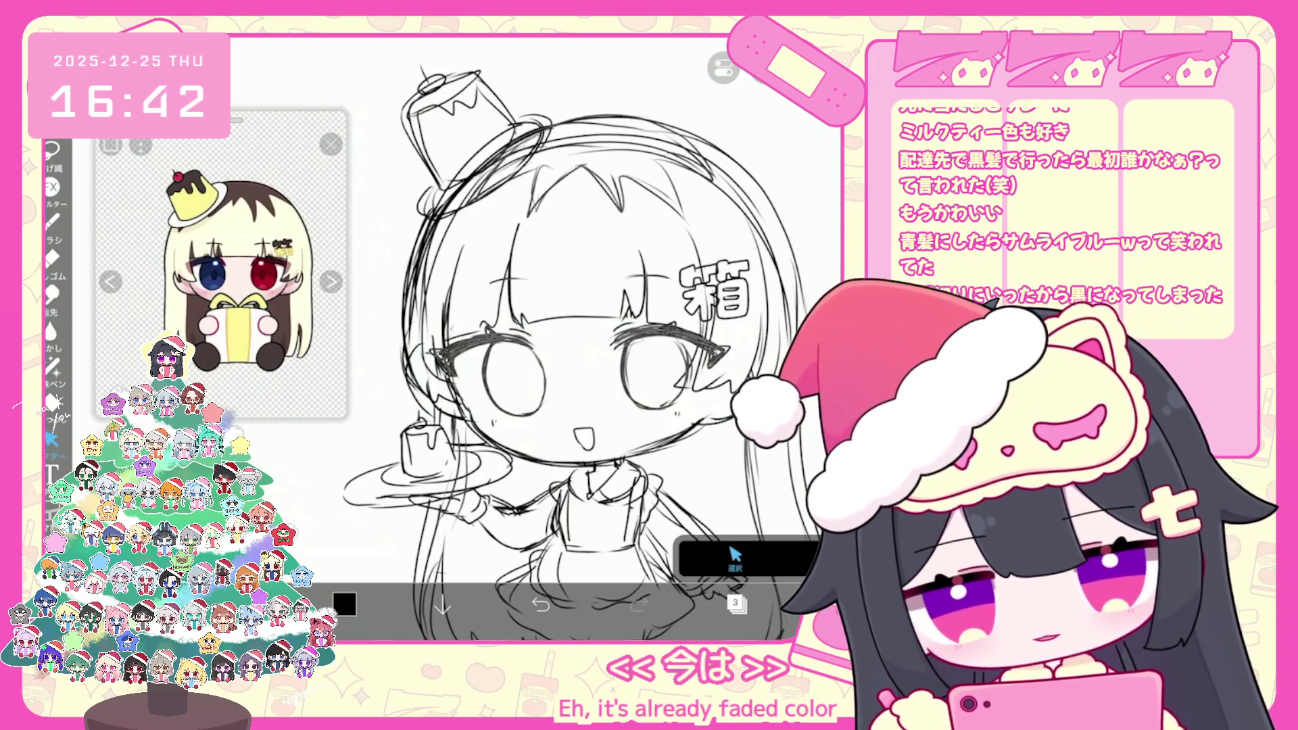
{"action": "key", "text": "ctrl+shift+z"}
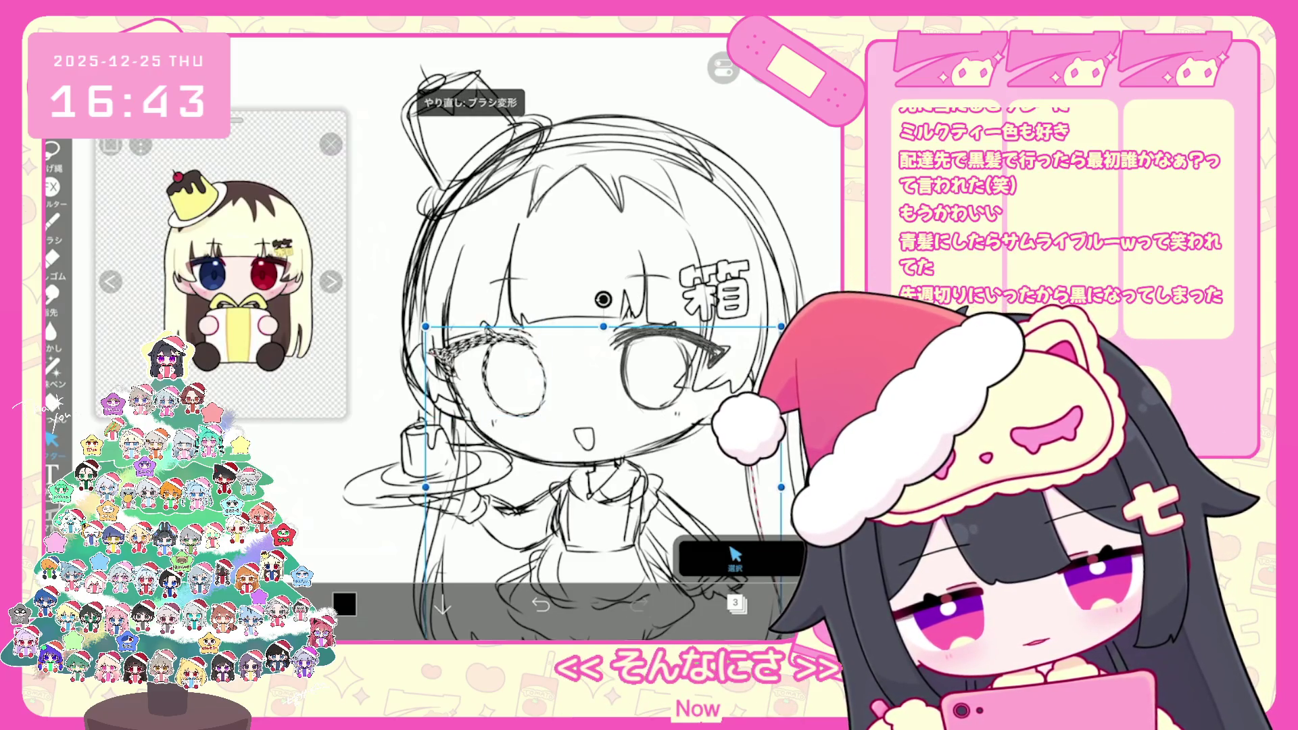
{"action": "scroll", "coordinate": [601, 338], "scroll_direction": "down", "scroll_amount": 3}
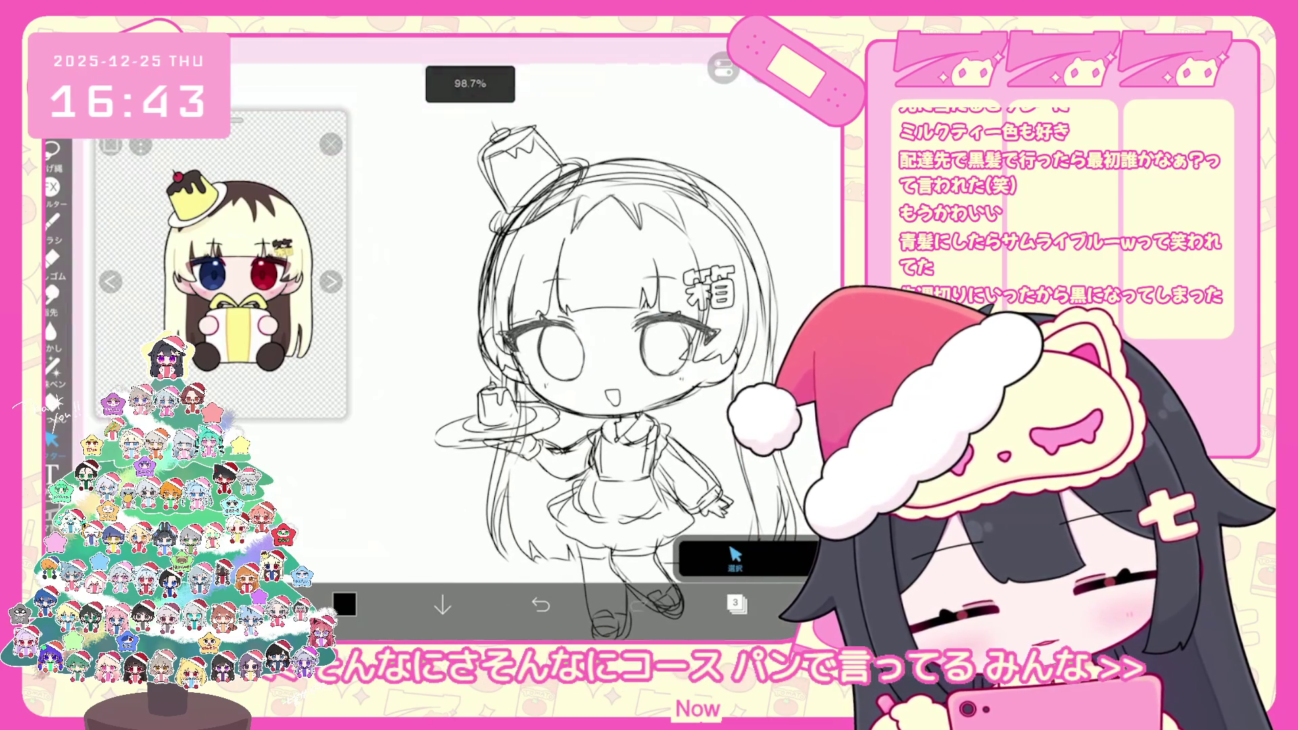
{"action": "left_click", "coordinate": [737, 603]}
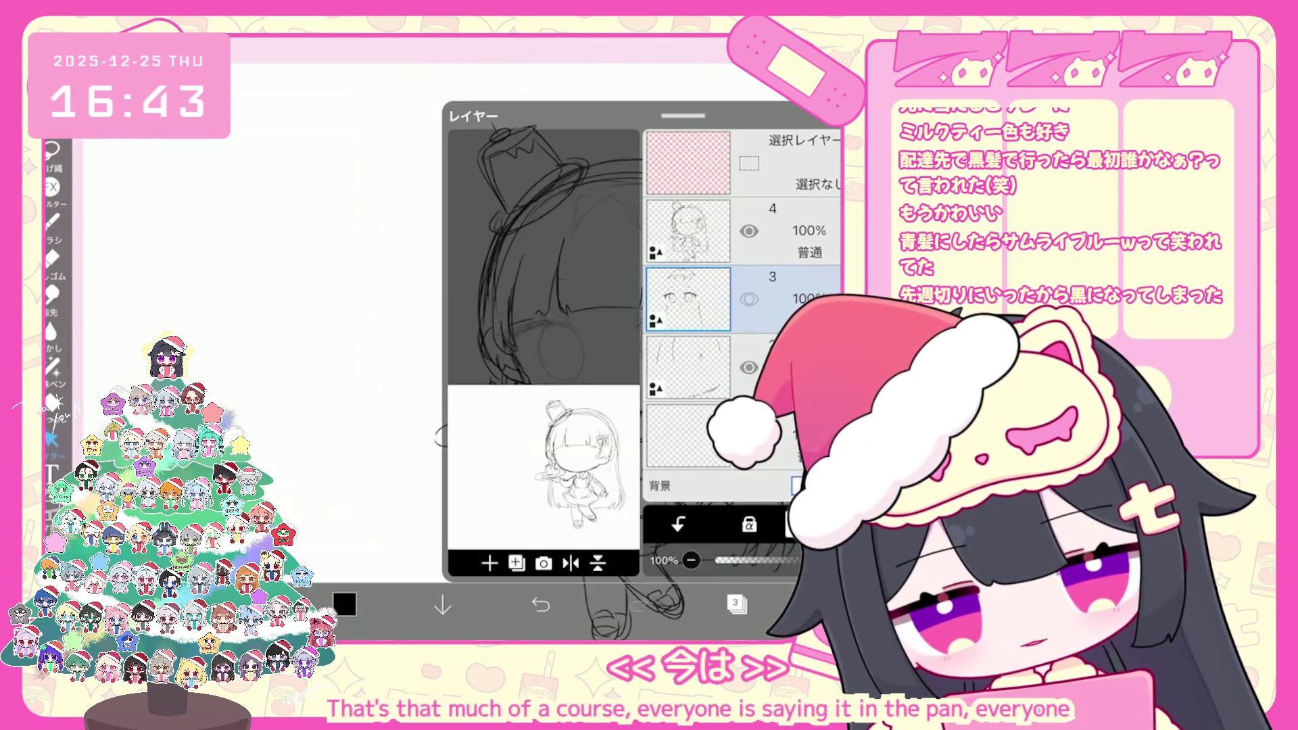
{"action": "left_click", "coordinate": [736, 603]}
{"action": "scroll", "coordinate": [534, 338], "scroll_direction": "up", "scroll_amount": 5}
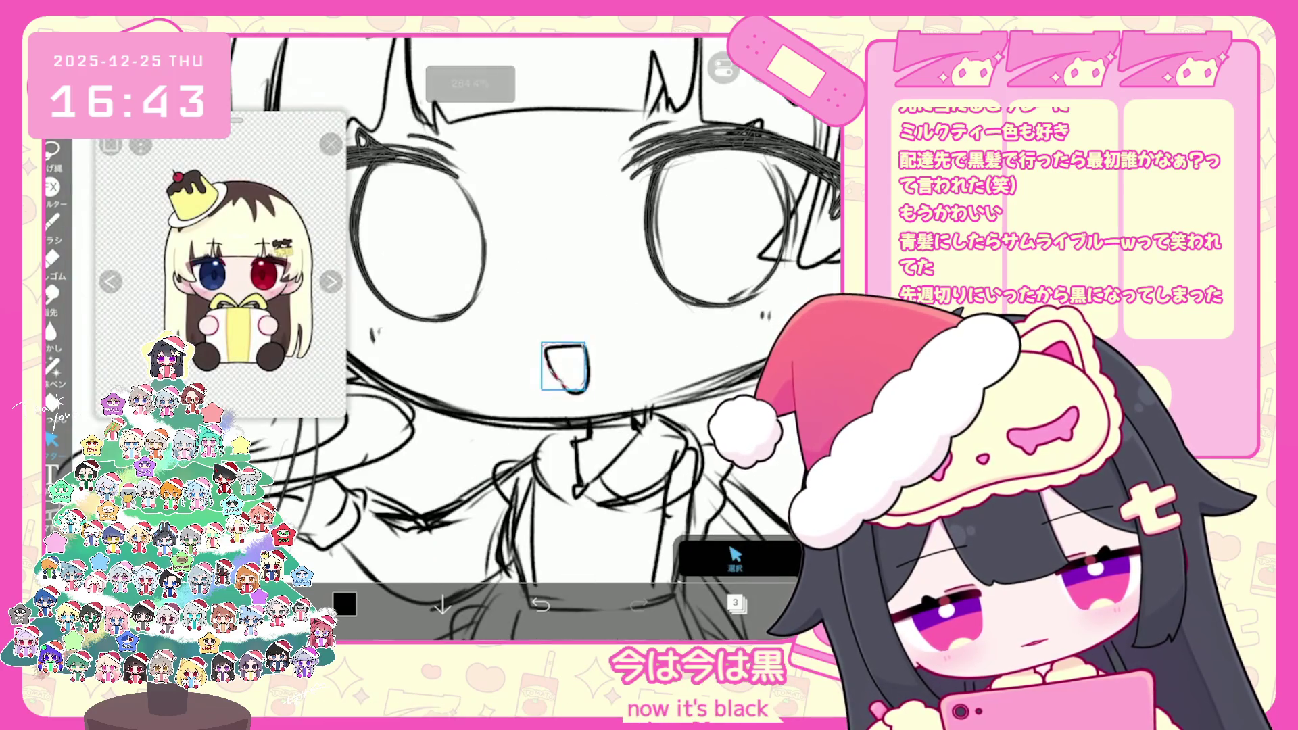
{"action": "scroll", "coordinate": [534, 338], "scroll_direction": "down", "scroll_amount": 3}
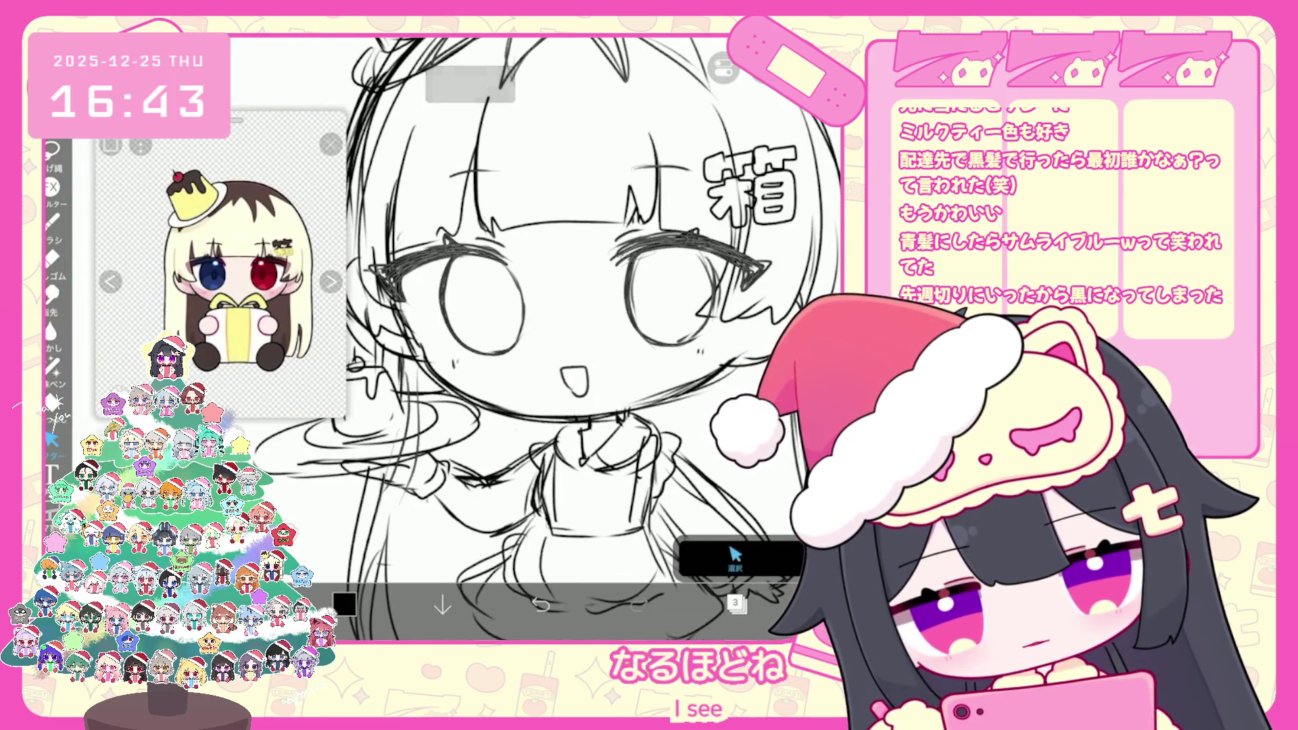
Undo a brush shape and make layer 3, the face sketch, the working layer instead of layer 4
{"action": "scroll", "coordinate": [534, 338], "scroll_direction": "down", "scroll_amount": 2}
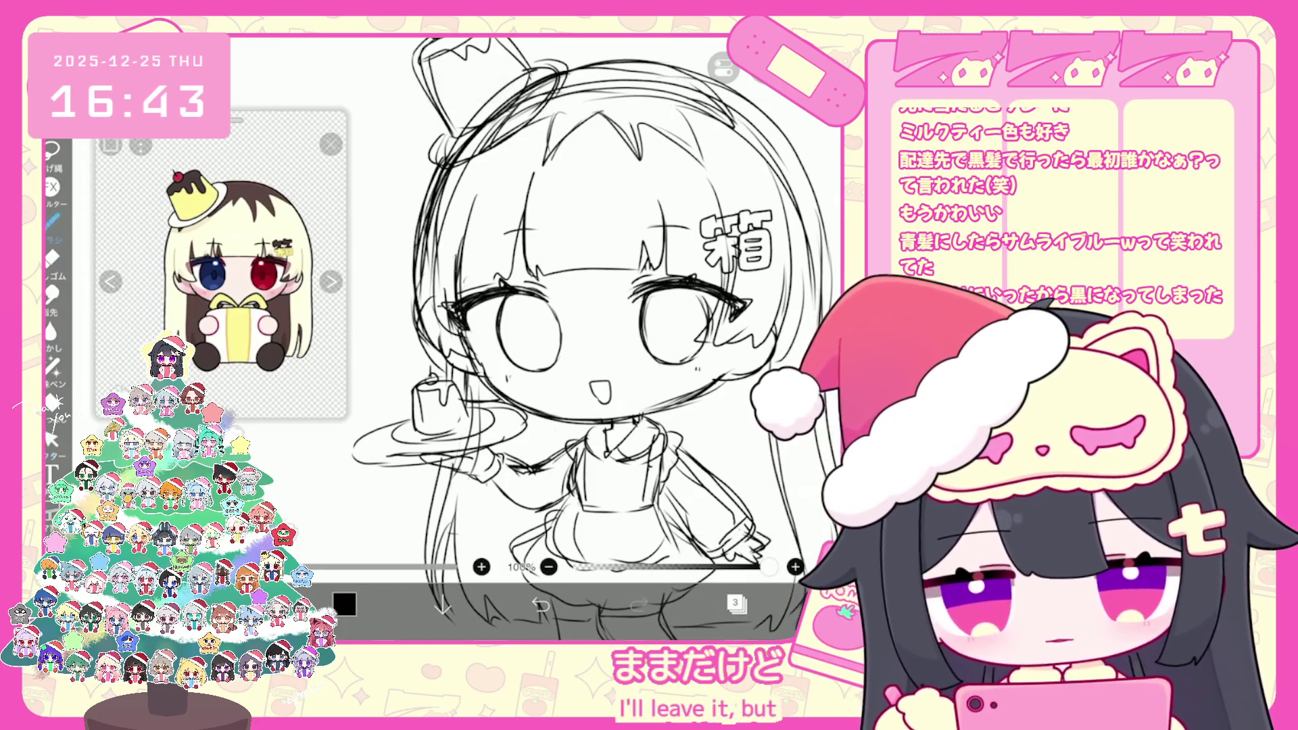
{"action": "scroll", "coordinate": [534, 337], "scroll_direction": "down", "scroll_amount": 2}
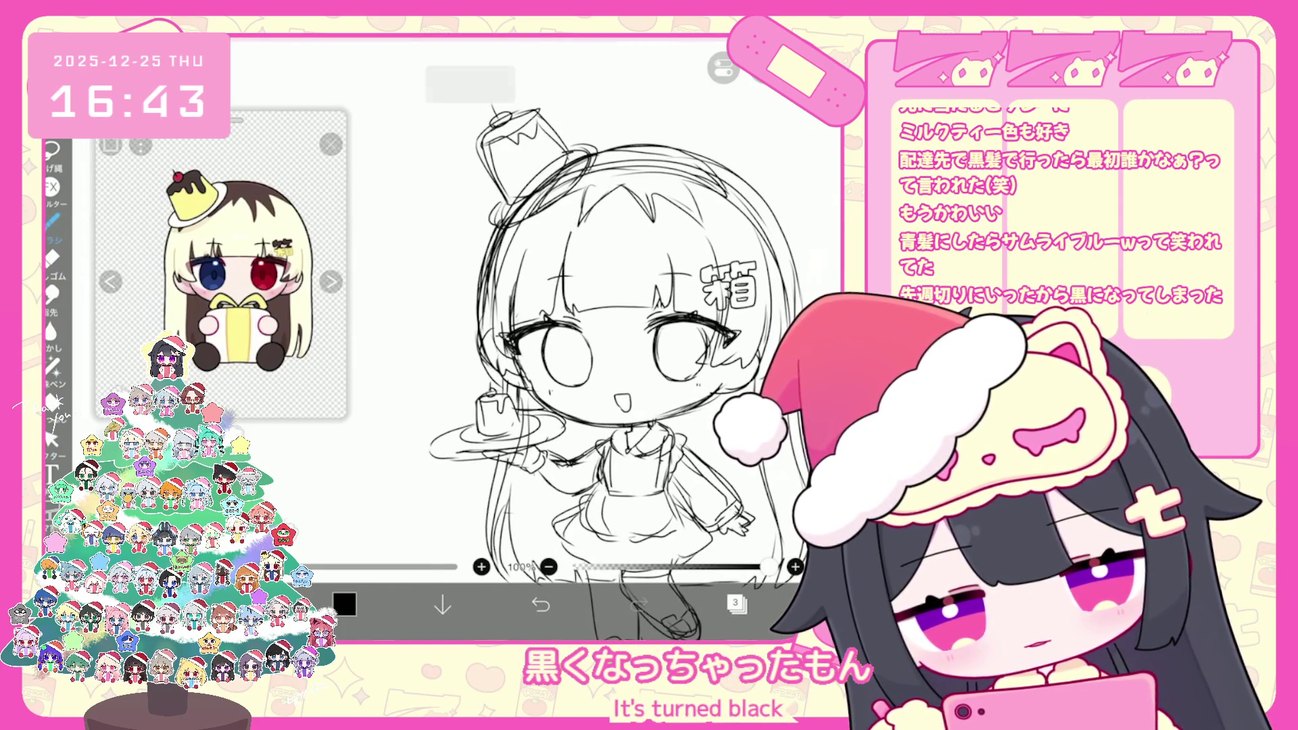
{"action": "left_click", "coordinate": [737, 604]}
{"action": "left_click", "coordinate": [540, 604]}
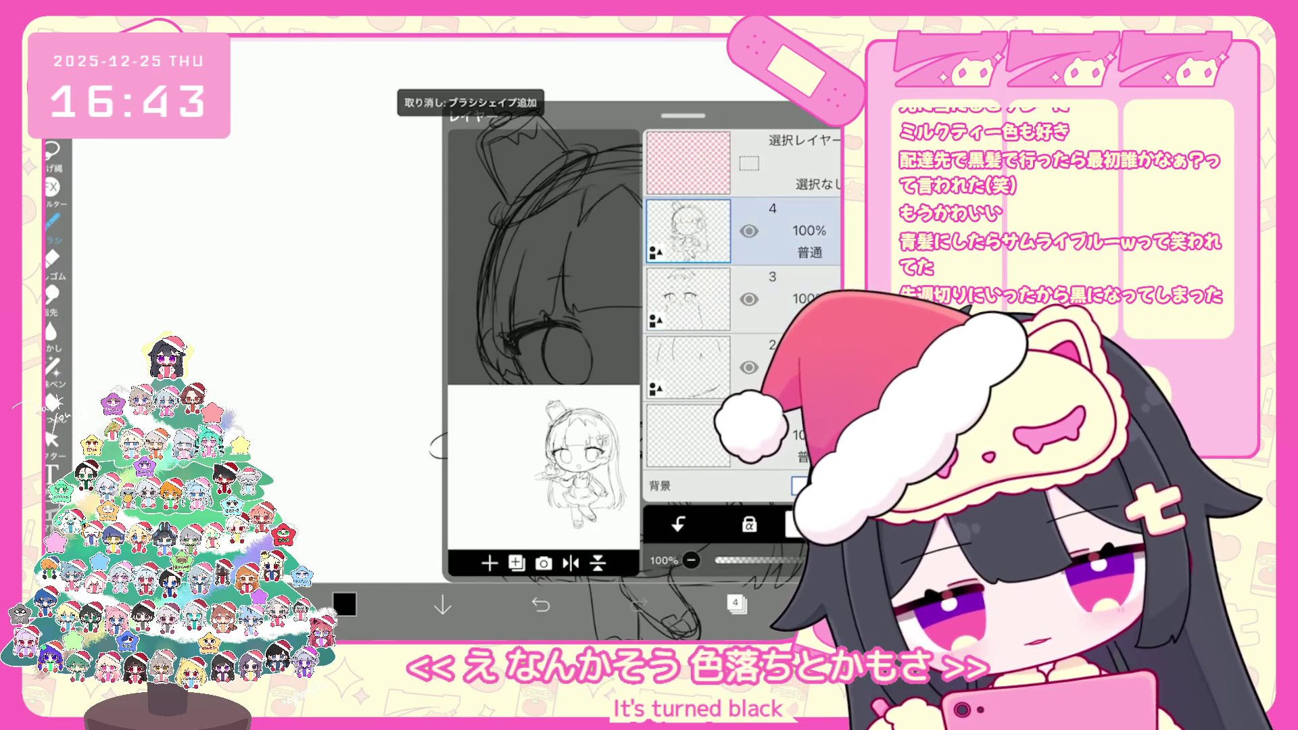
{"action": "left_click", "coordinate": [737, 603]}
{"action": "scroll", "coordinate": [608, 338], "scroll_direction": "down", "scroll_amount": 2}
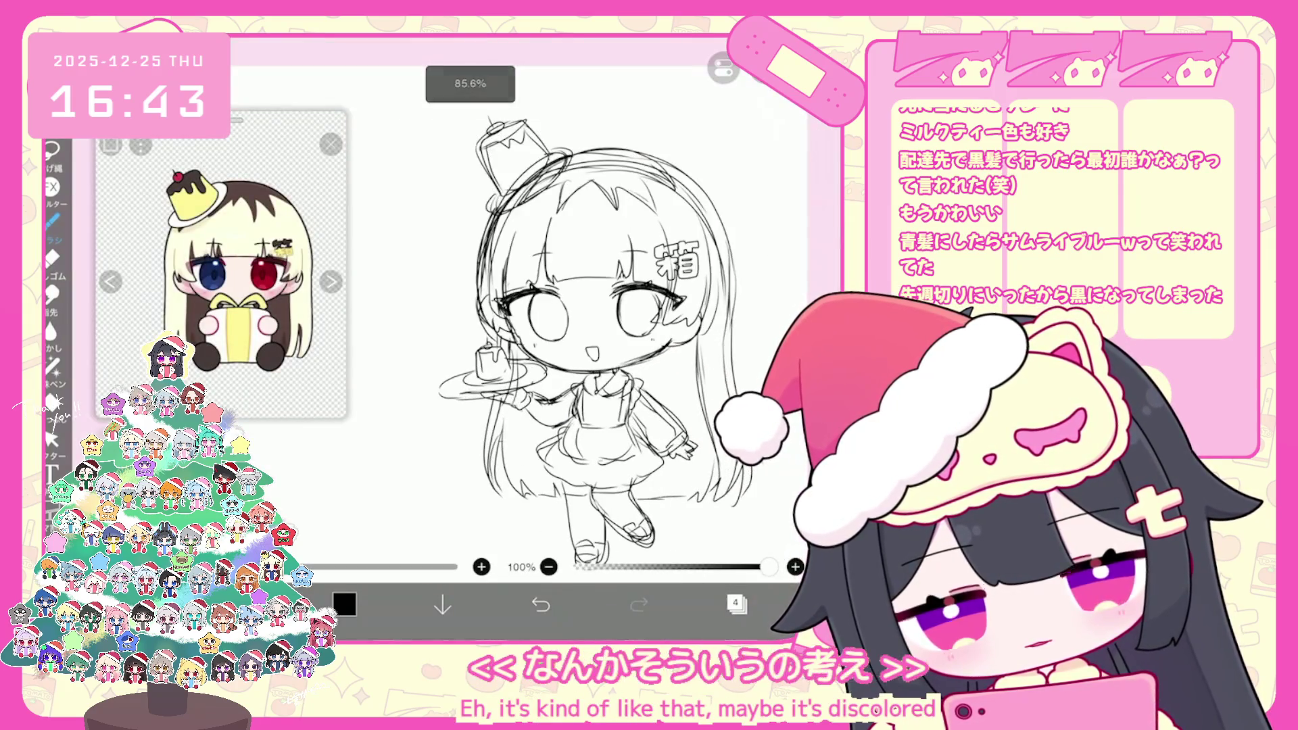
{"action": "scroll", "coordinate": [608, 338], "scroll_direction": "down", "scroll_amount": 2}
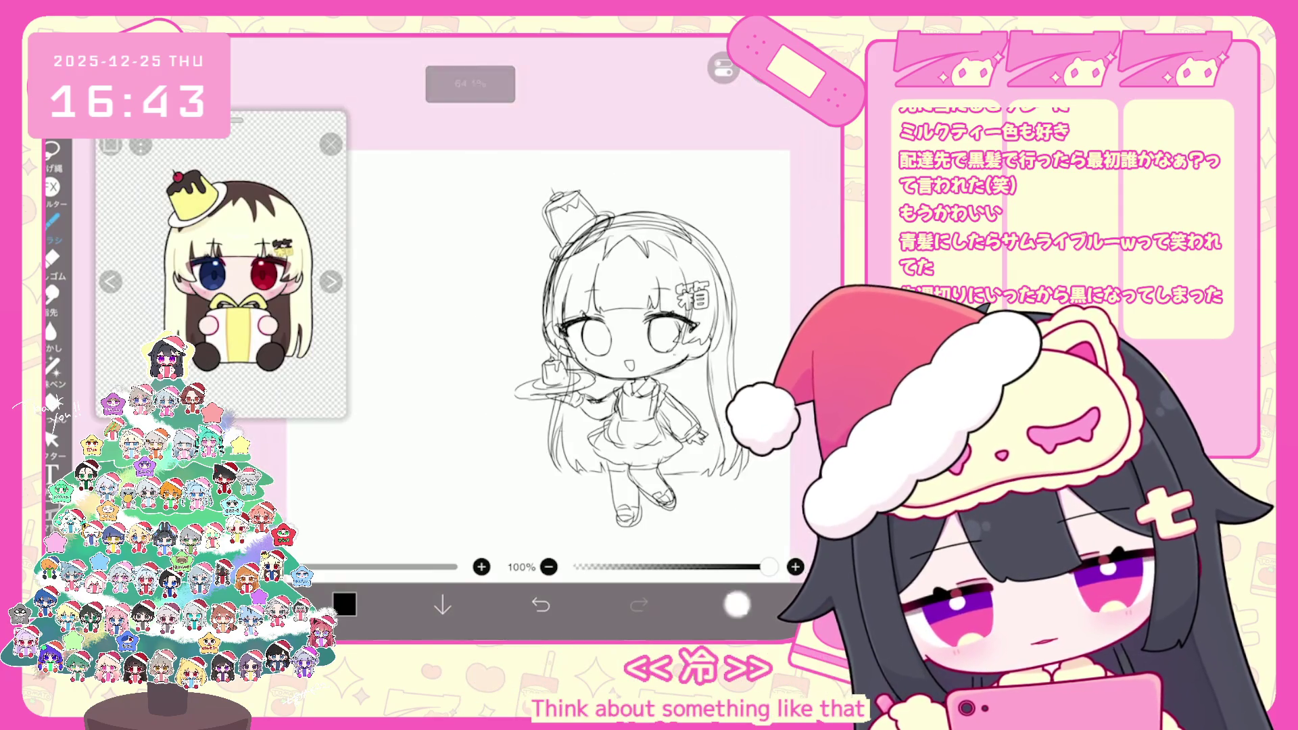
{"action": "left_click", "coordinate": [736, 604]}
{"action": "left_click", "coordinate": [688, 299]}
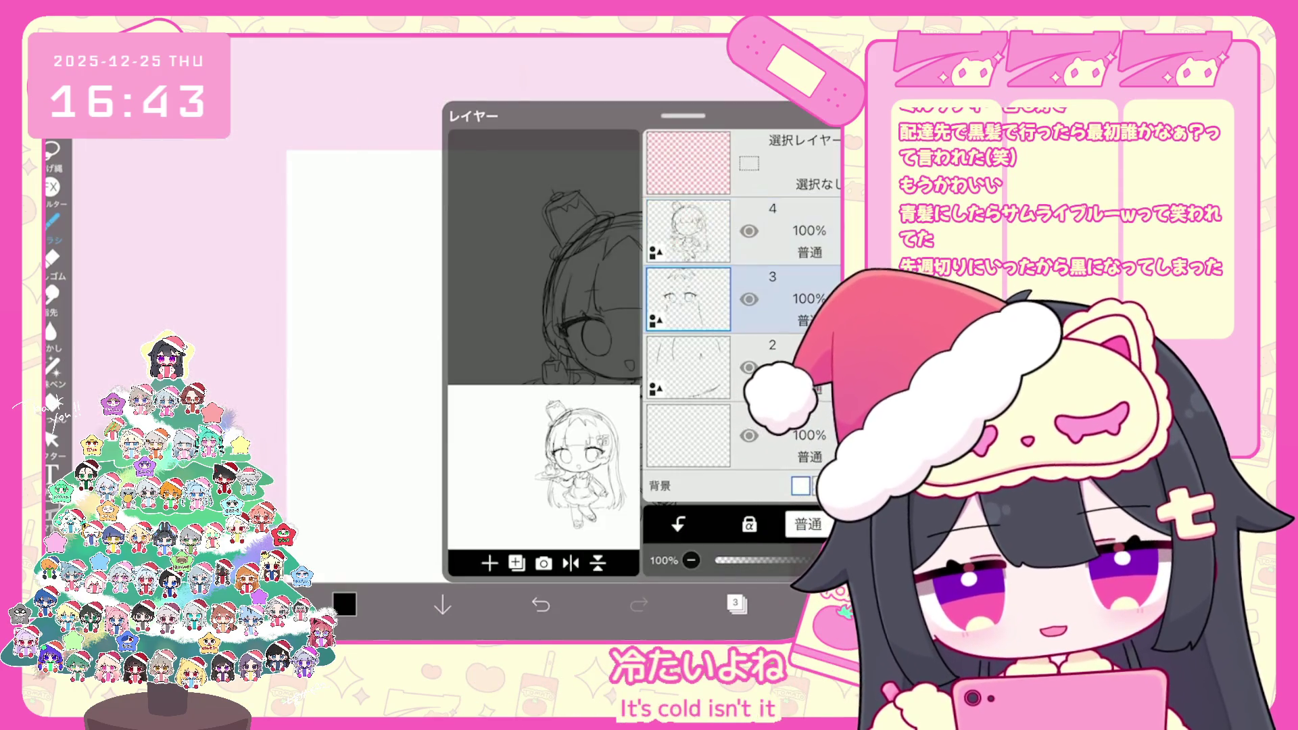
{"action": "left_click", "coordinate": [737, 604]}
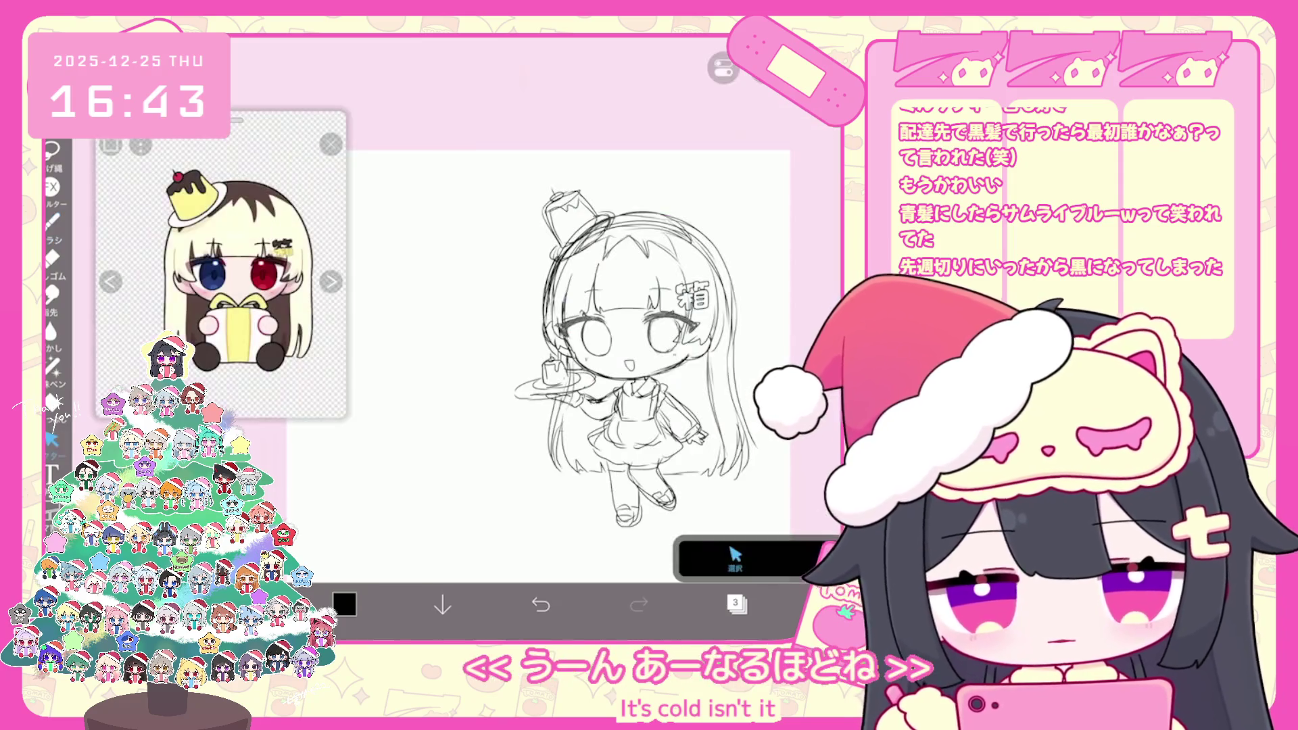
Lasso the left eye to move it, undo that transform, and return to the Brush tool
{"action": "scroll", "coordinate": [608, 338], "scroll_direction": "up", "scroll_amount": 3}
{"action": "left_click_drag", "start_coordinate": [544, 304], "coordinate": [540, 307]}
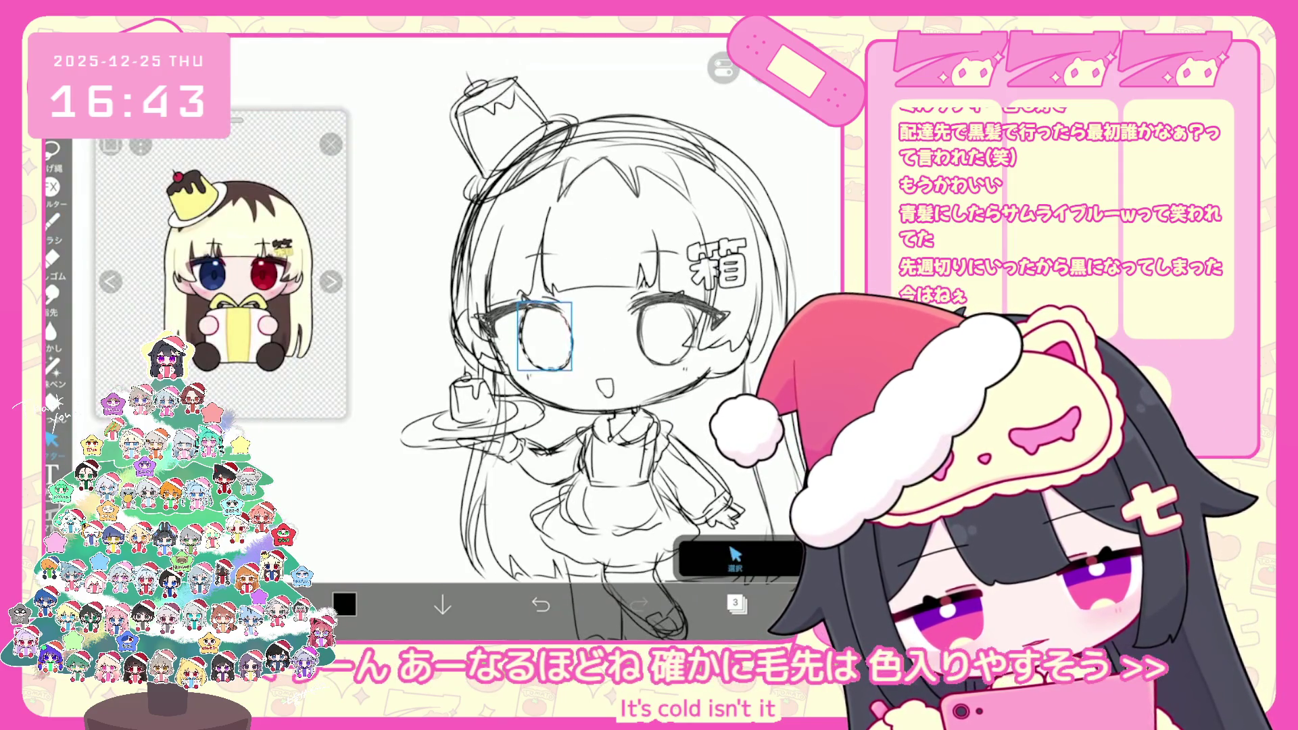
{"action": "scroll", "coordinate": [574, 338], "scroll_direction": "up", "scroll_amount": 3}
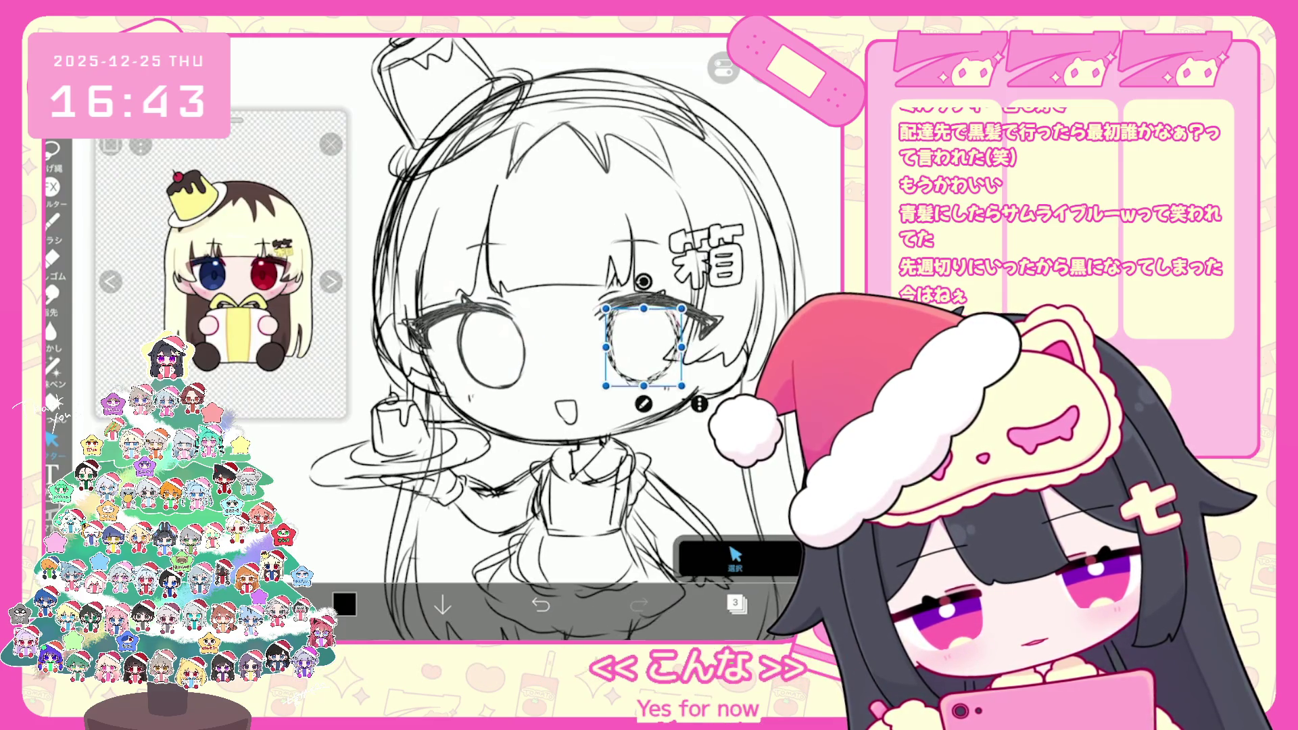
{"action": "scroll", "coordinate": [540, 338], "scroll_direction": "down", "scroll_amount": 2}
{"action": "key", "text": "ctrl+z"}
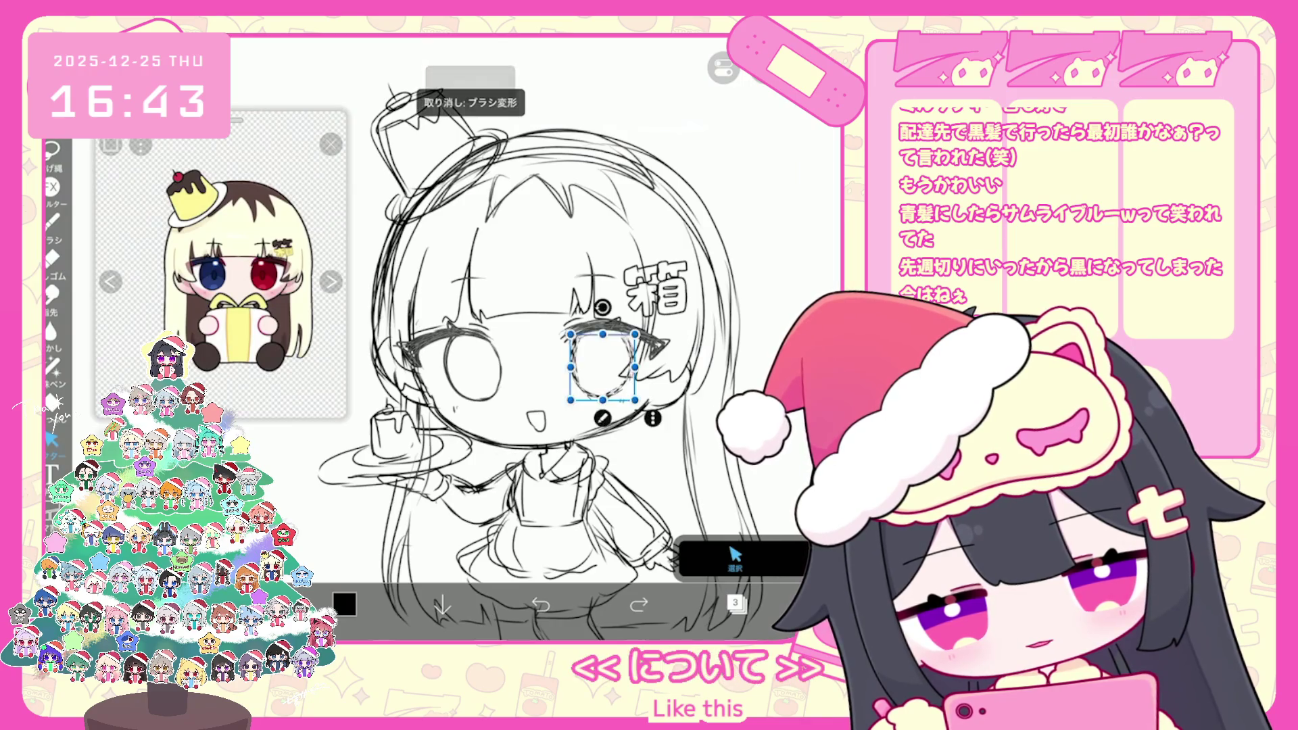
{"action": "scroll", "coordinate": [609, 325], "scroll_direction": "down", "scroll_amount": 5}
{"action": "left_click", "coordinate": [52, 219]}
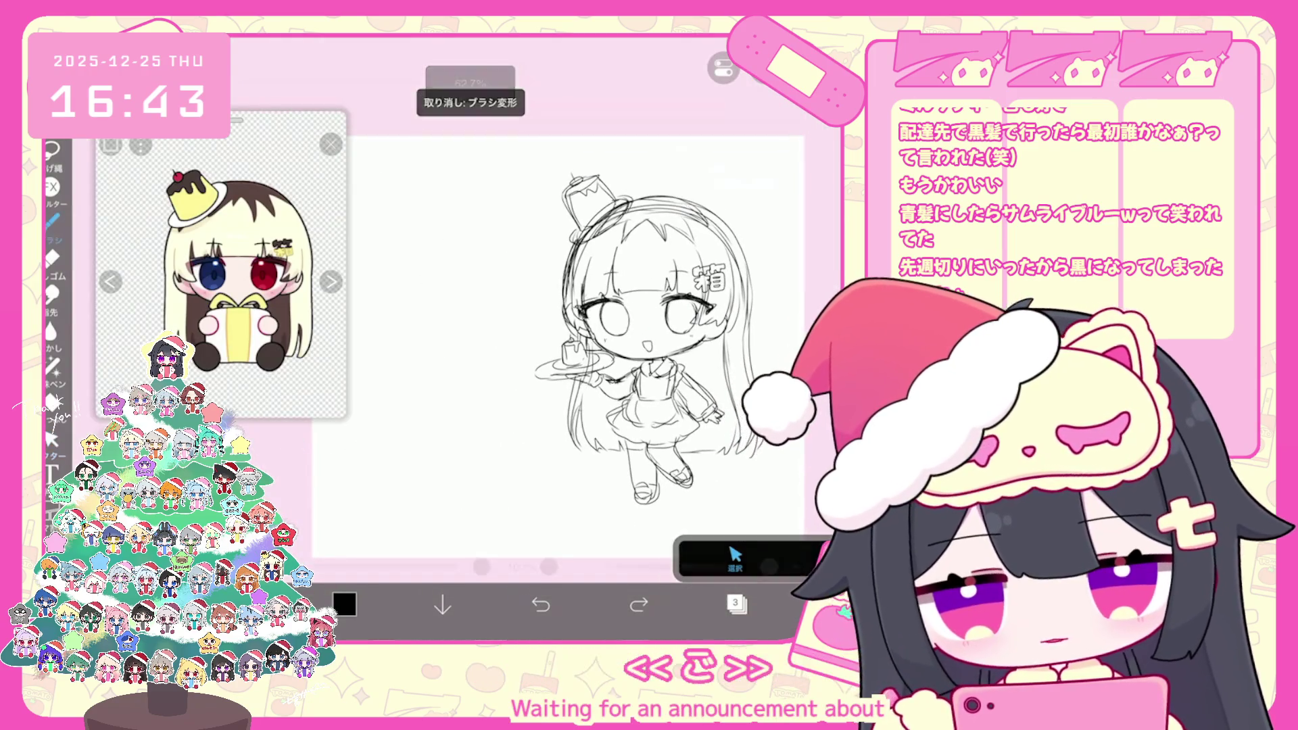
{"action": "scroll", "coordinate": [230, 283], "scroll_direction": "up", "scroll_amount": 2}
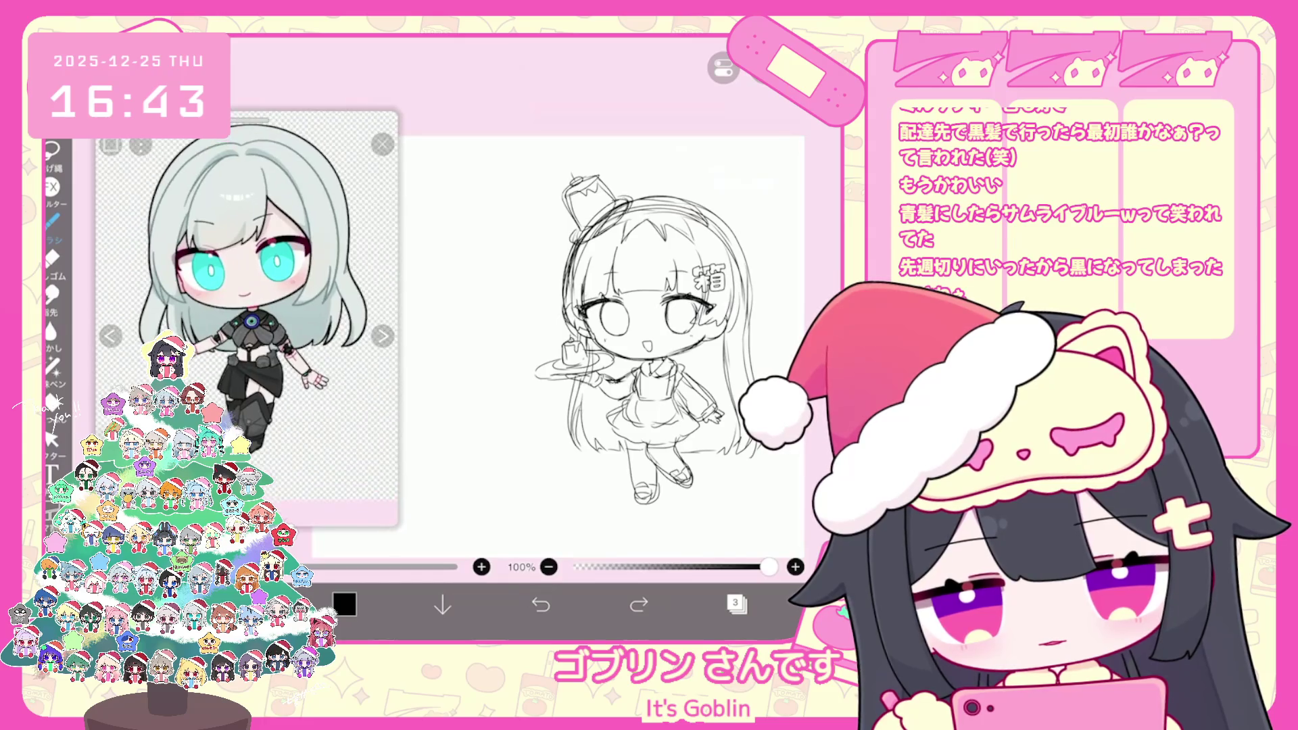
Make layer 4 the working layer
{"action": "scroll", "coordinate": [560, 324], "scroll_direction": "up", "scroll_amount": 1}
{"action": "scroll", "coordinate": [568, 324], "scroll_direction": "up", "scroll_amount": 1}
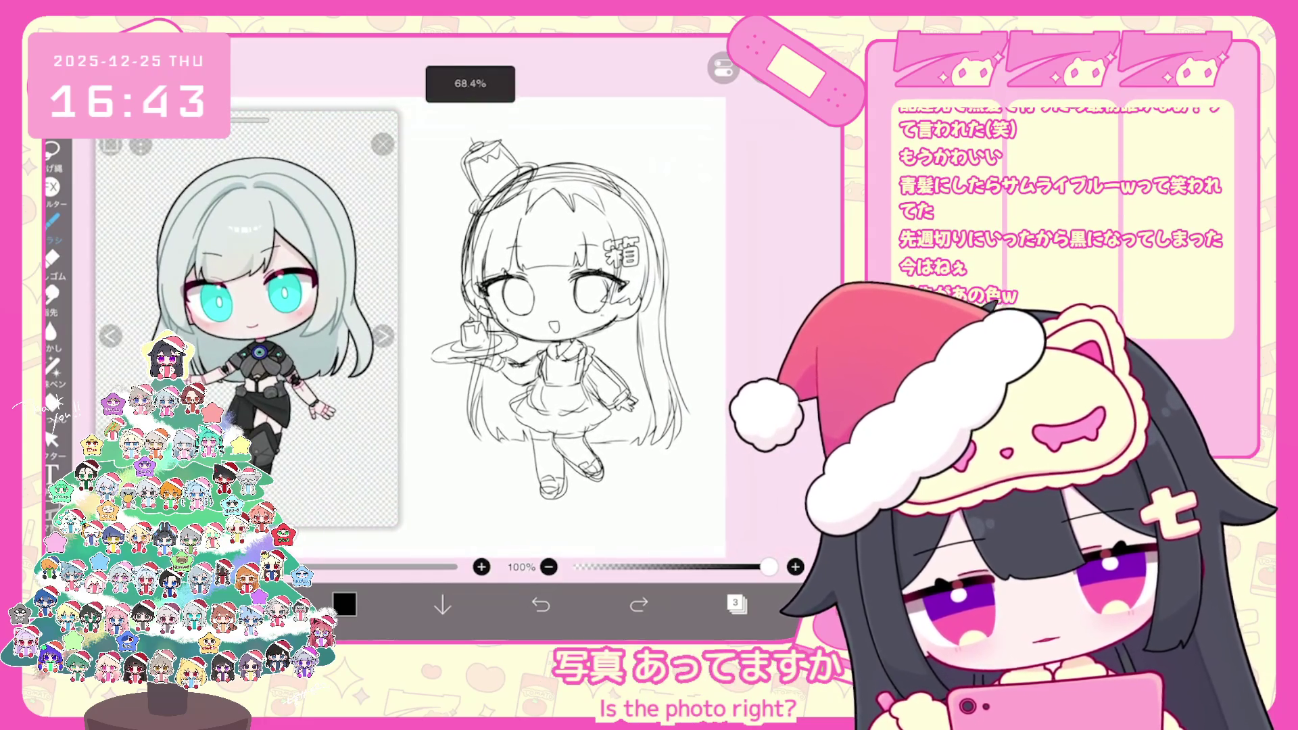
{"action": "scroll", "coordinate": [547, 324], "scroll_direction": "up", "scroll_amount": 1}
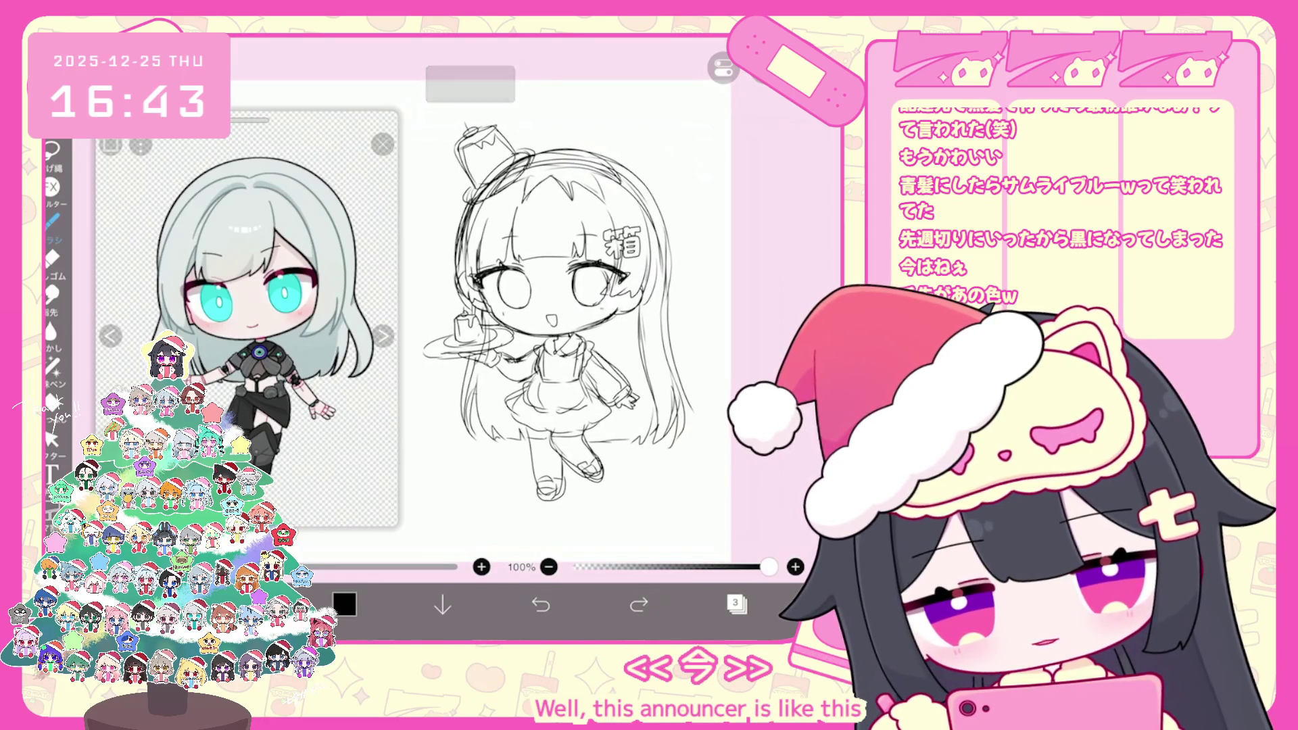
{"action": "scroll", "coordinate": [560, 324], "scroll_direction": "up", "scroll_amount": 1}
{"action": "scroll", "coordinate": [250, 318], "scroll_direction": "down", "scroll_amount": 1}
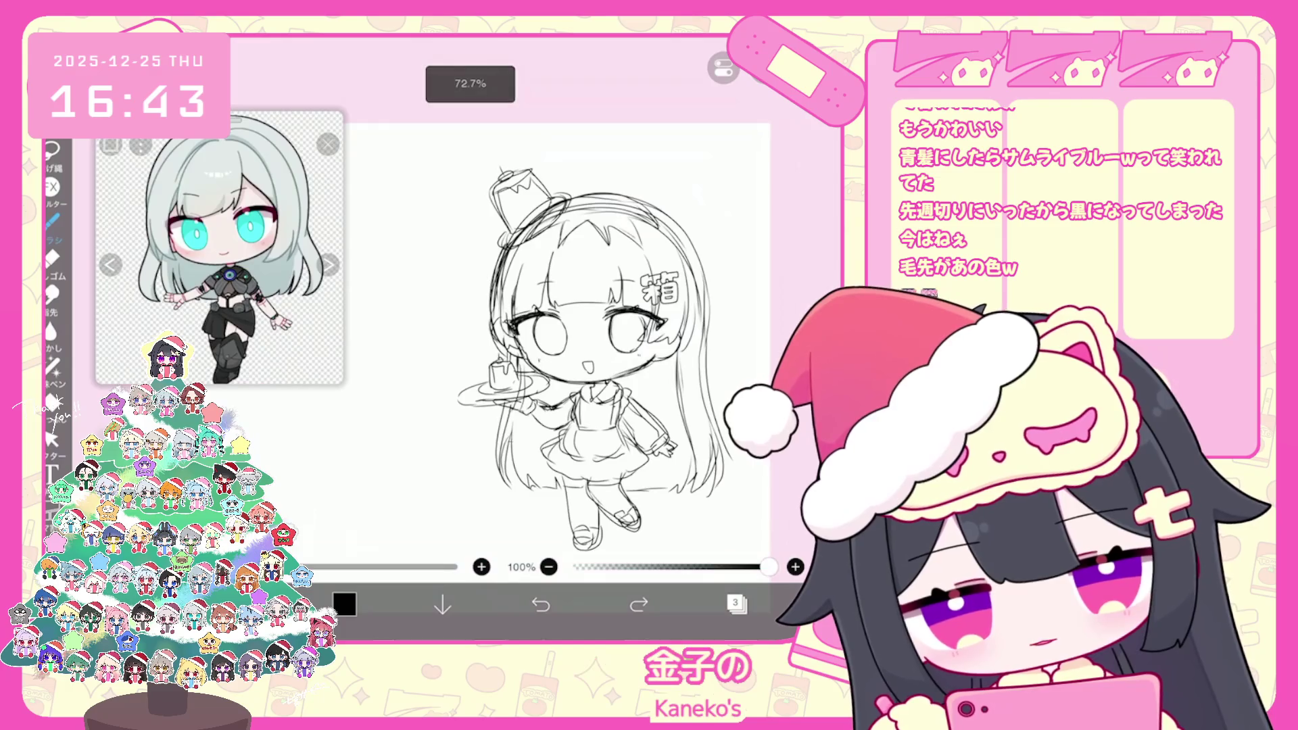
{"action": "left_click", "coordinate": [735, 603]}
{"action": "left_click", "coordinate": [784, 223]}
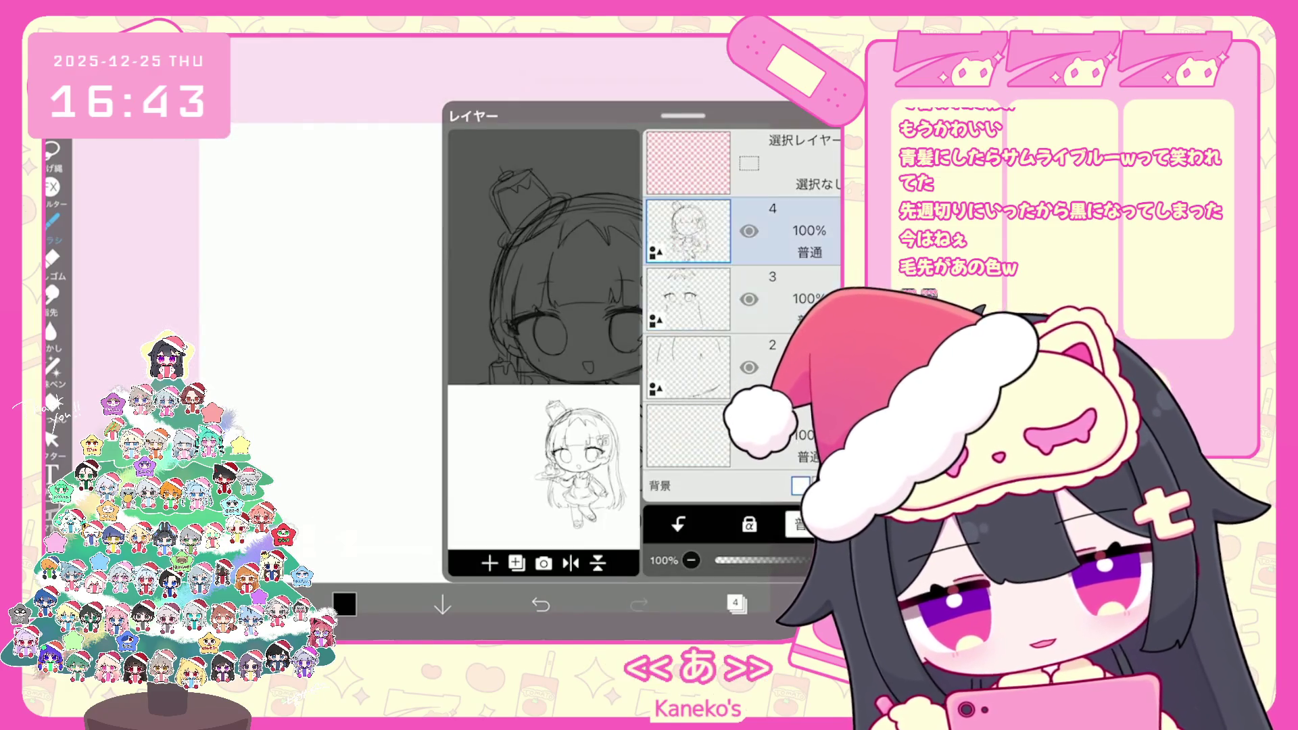
{"action": "left_click", "coordinate": [735, 603]}
{"action": "scroll", "coordinate": [540, 338], "scroll_direction": "up", "scroll_amount": 3}
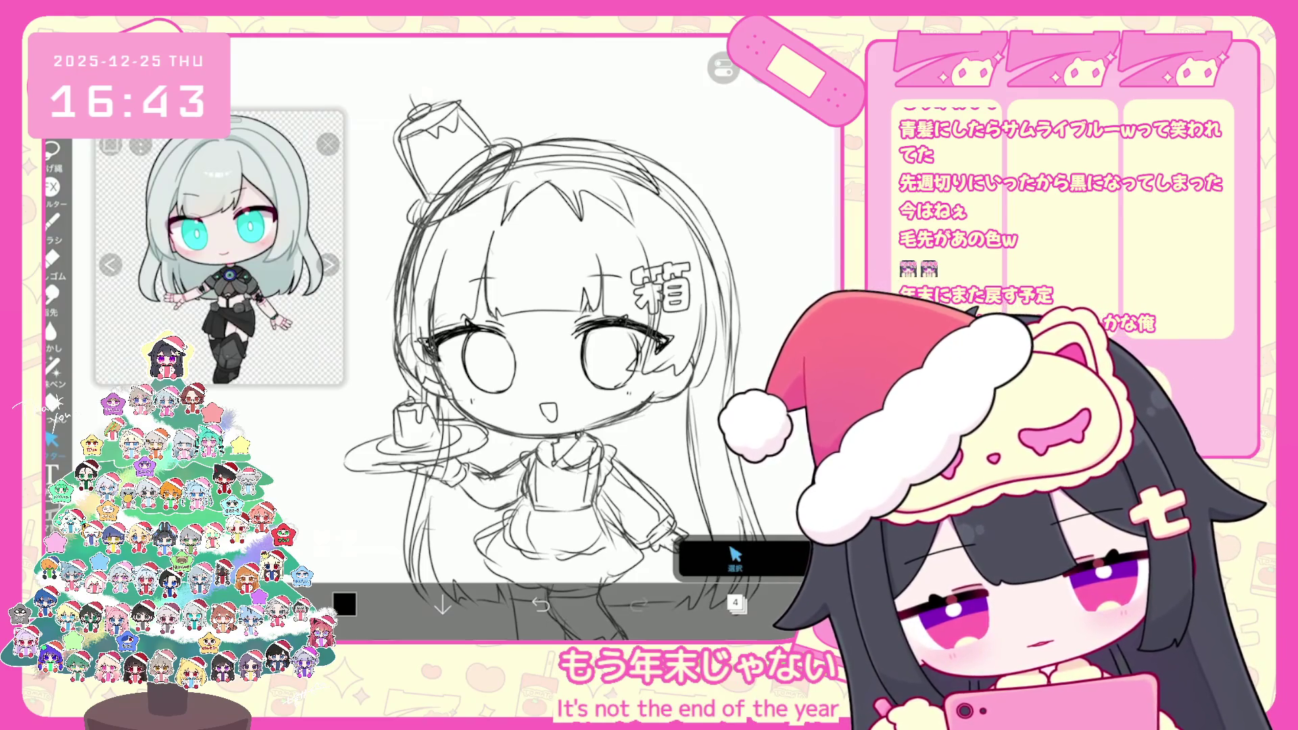
{"action": "scroll", "coordinate": [540, 338], "scroll_direction": "down", "scroll_amount": 2}
{"action": "left_click", "coordinate": [736, 602]}
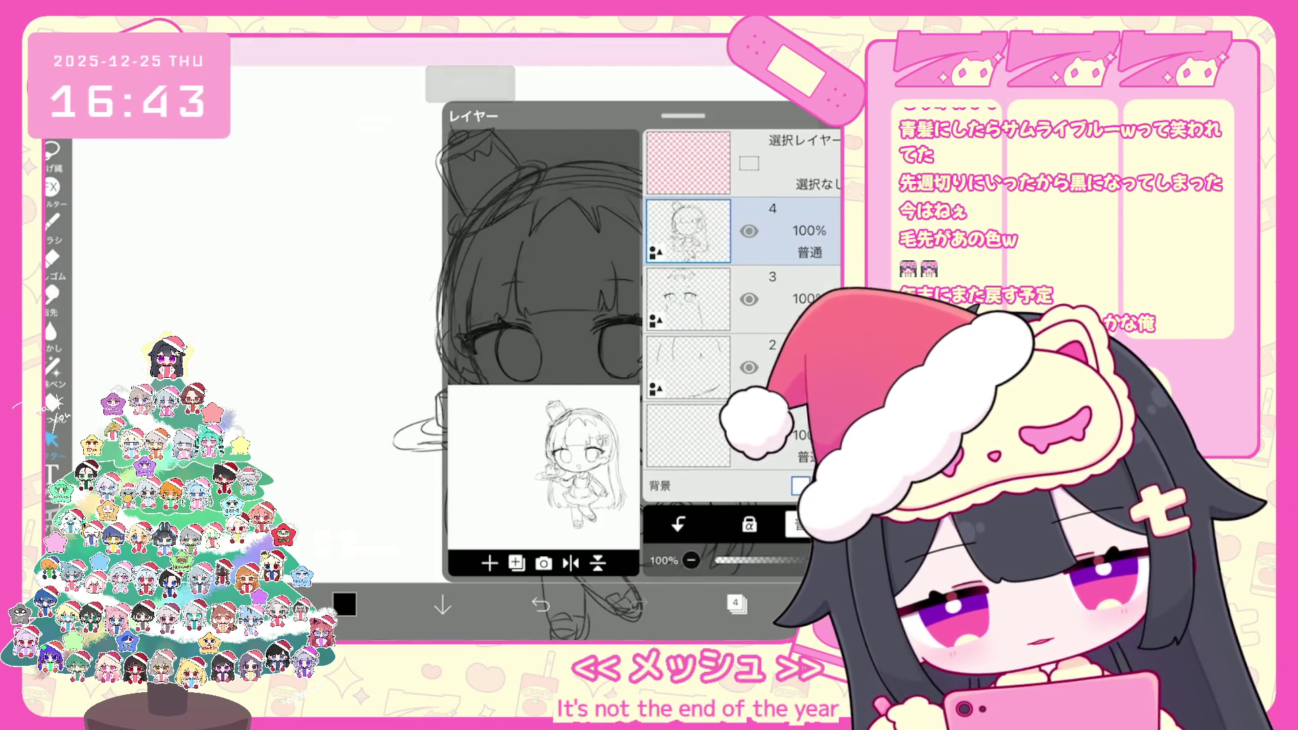
{"action": "left_click", "coordinate": [735, 603]}
{"action": "scroll", "coordinate": [594, 365], "scroll_direction": "down", "scroll_amount": 2}
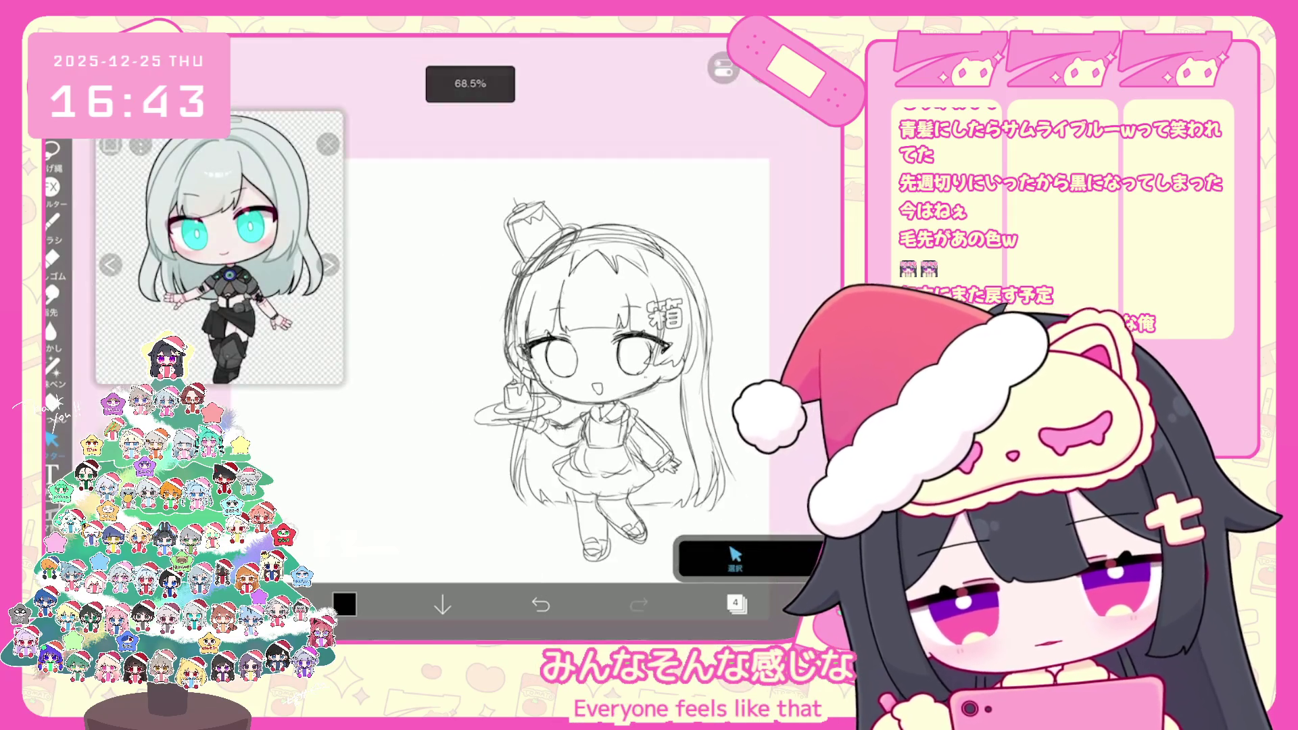
With the Brush selected, switch to layer 2 and undo the last brush stroke
{"action": "left_click", "coordinate": [52, 220]}
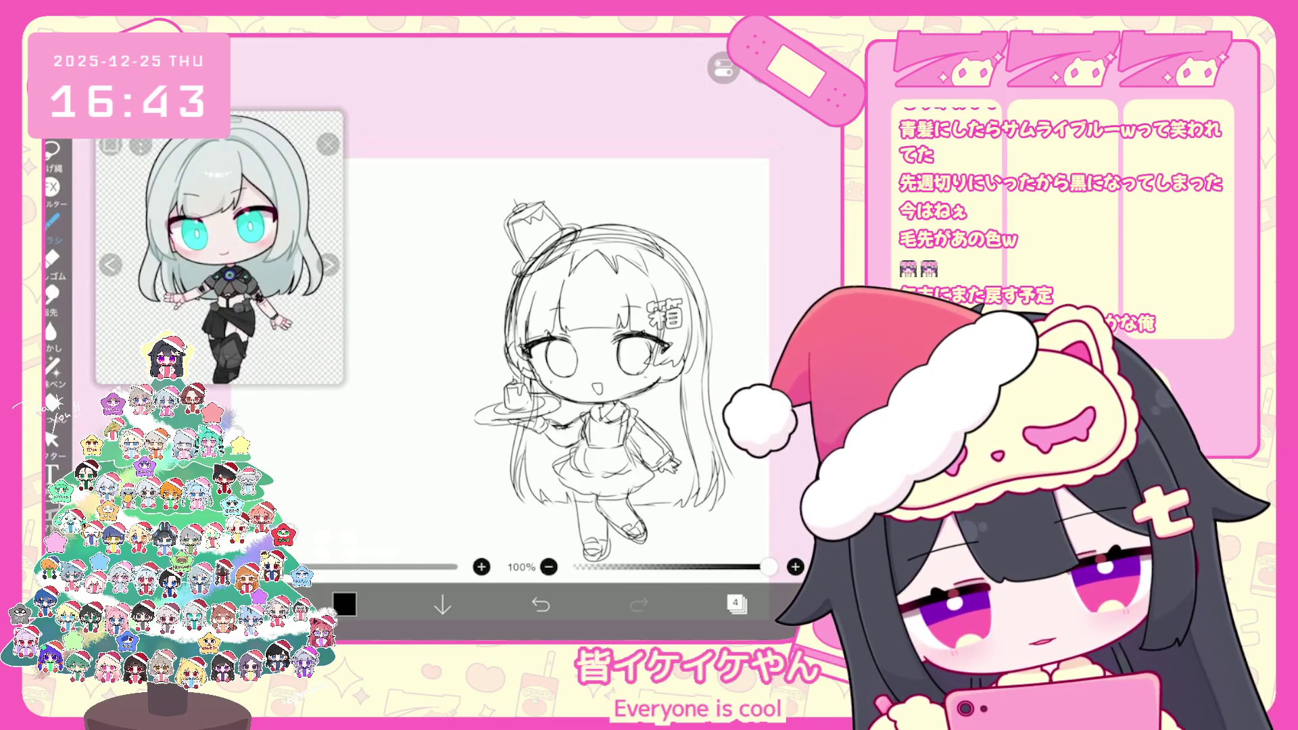
{"action": "left_click", "coordinate": [735, 603]}
{"action": "left_click", "coordinate": [682, 367]}
{"action": "left_click", "coordinate": [736, 603]}
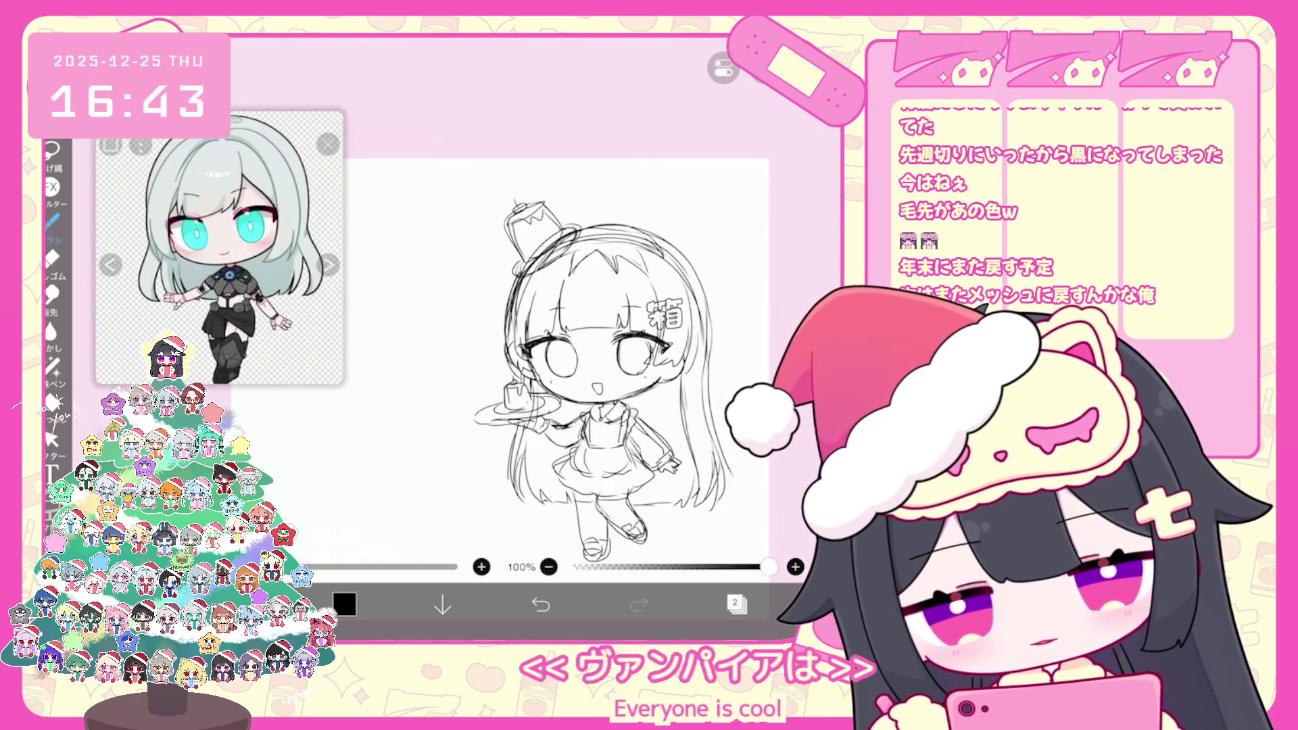
{"action": "left_click", "coordinate": [541, 604]}
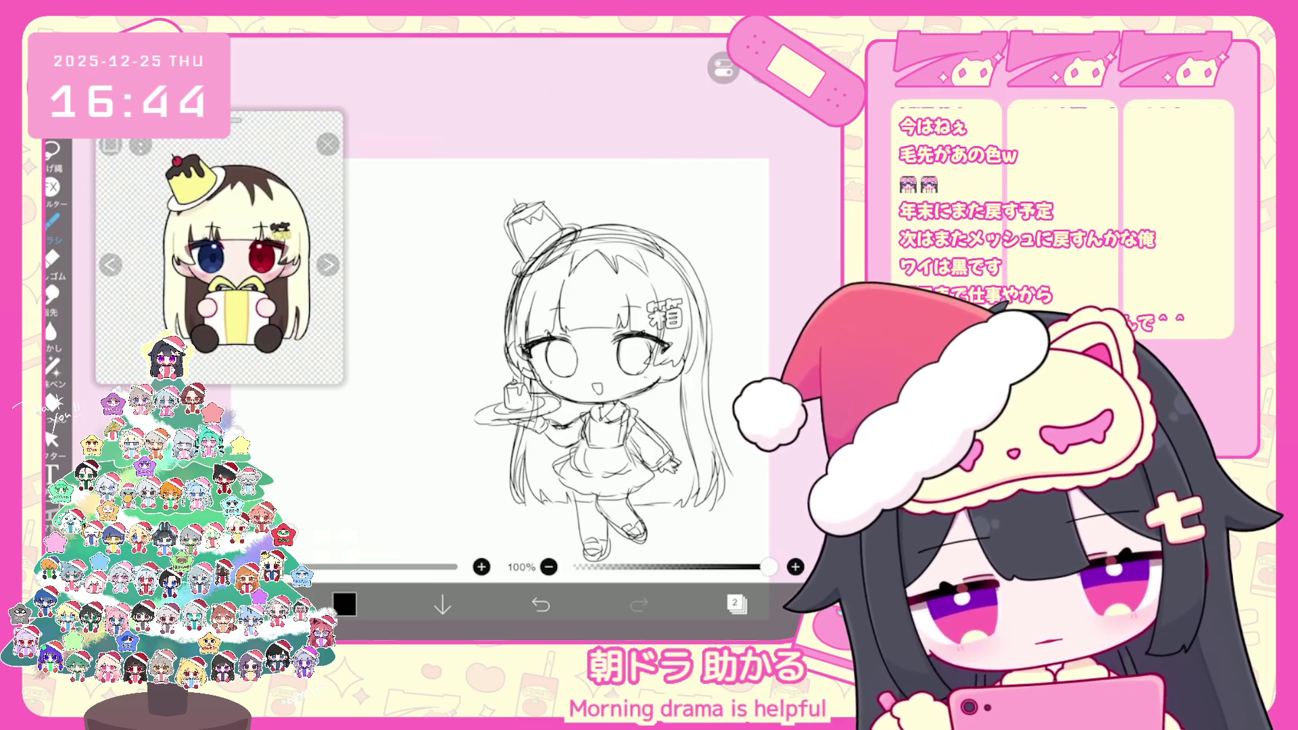
Undo the last small stroke and draw a short trial stroke on the sketch
{"action": "key", "text": "ctrl+z"}
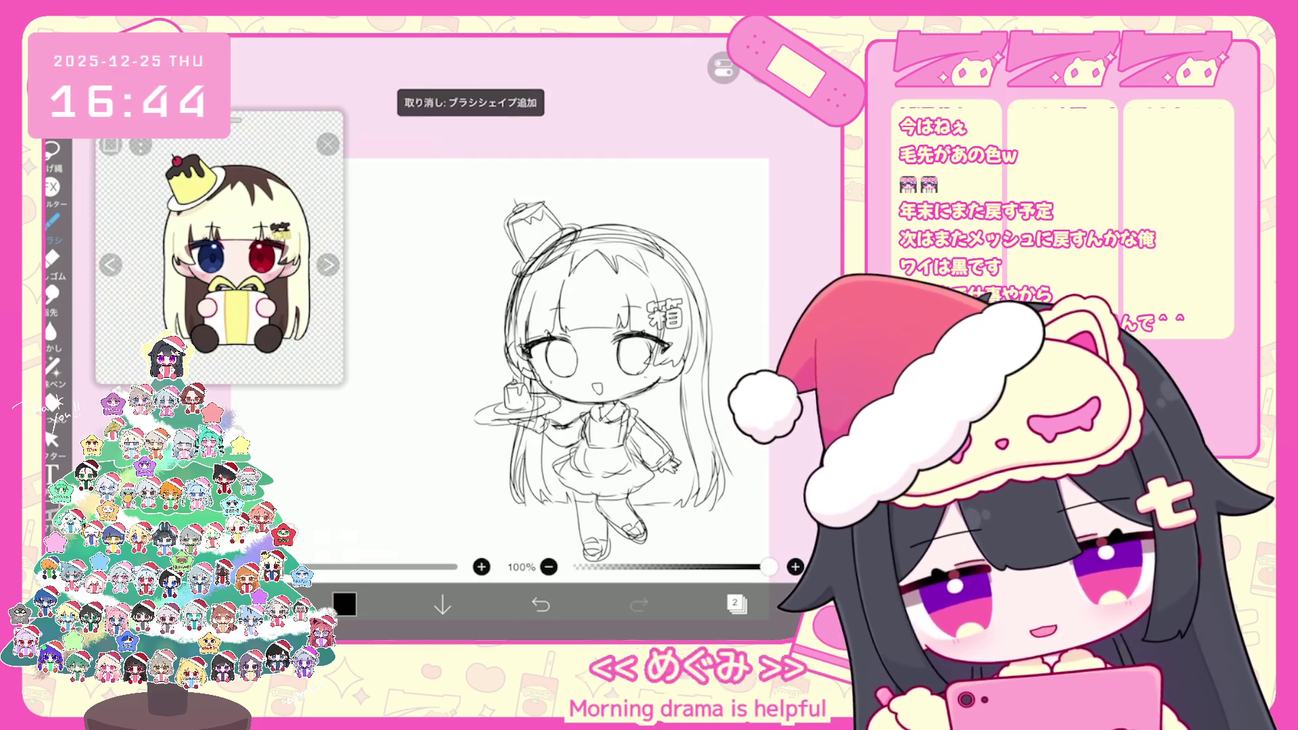
{"action": "left_click_drag", "start_coordinate": [540, 432], "coordinate": [544, 492]}
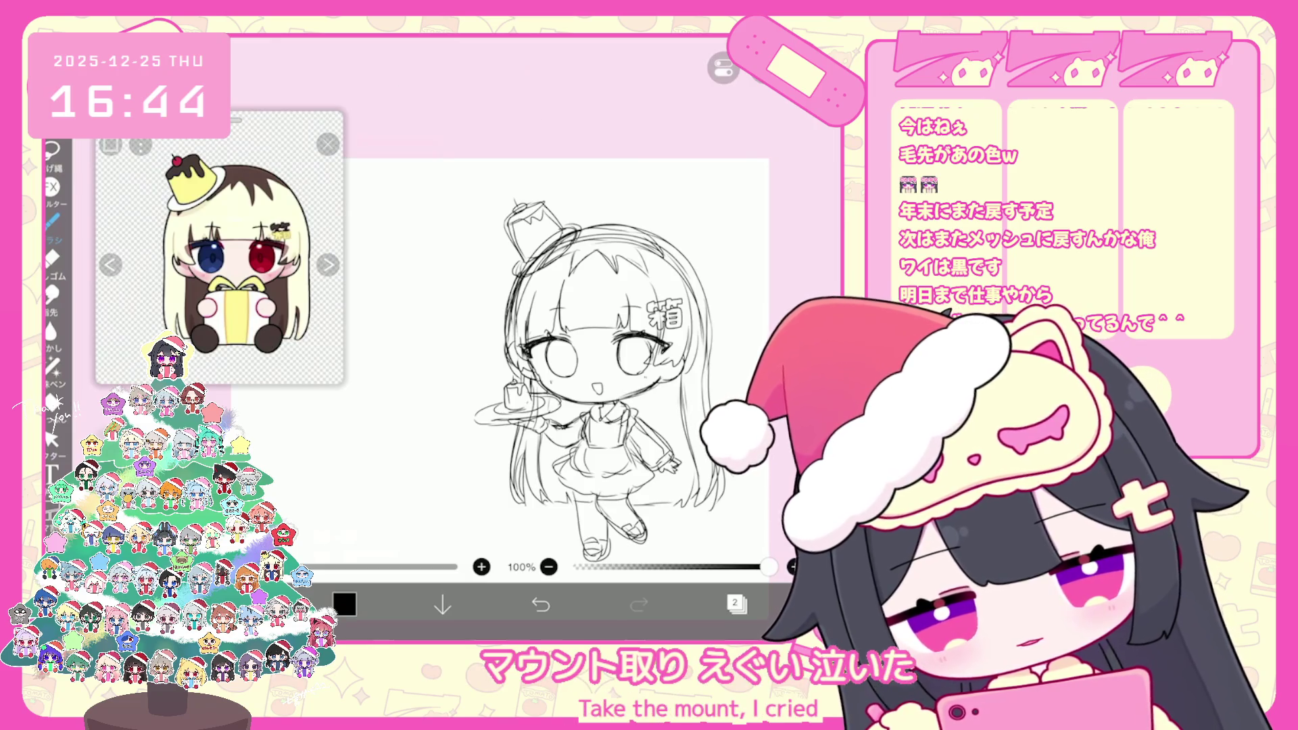
{"action": "scroll", "coordinate": [609, 358], "scroll_direction": "down", "scroll_amount": 3}
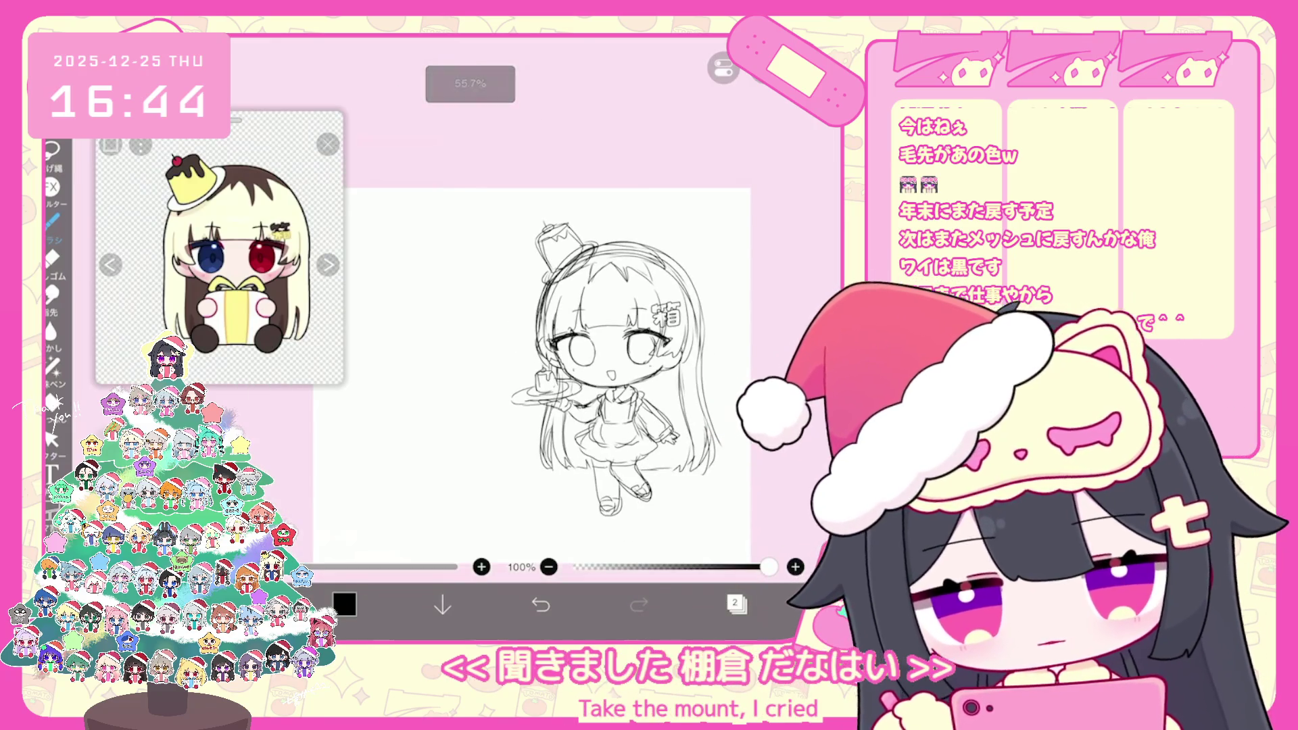
{"action": "scroll", "coordinate": [595, 338], "scroll_direction": "up", "scroll_amount": 5}
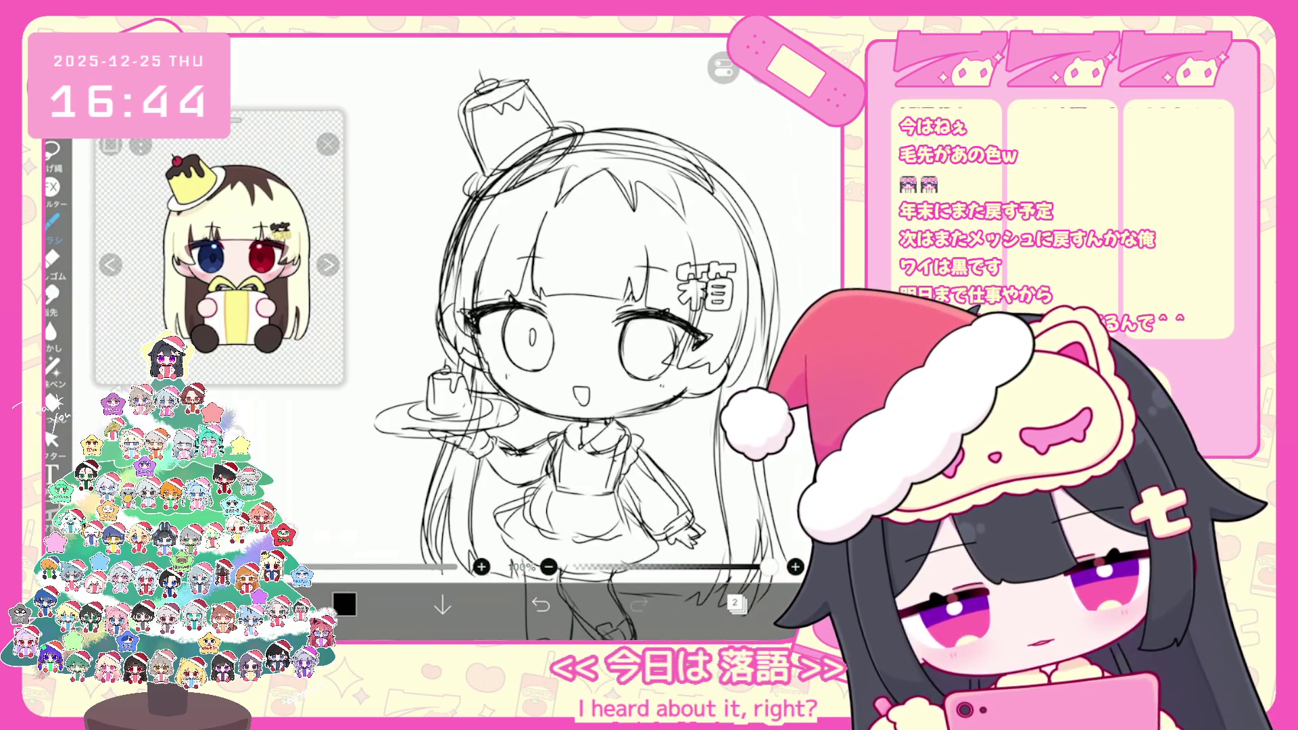
Undo four more brush strokes, including the small one near the right eye
{"action": "left_click", "coordinate": [540, 603]}
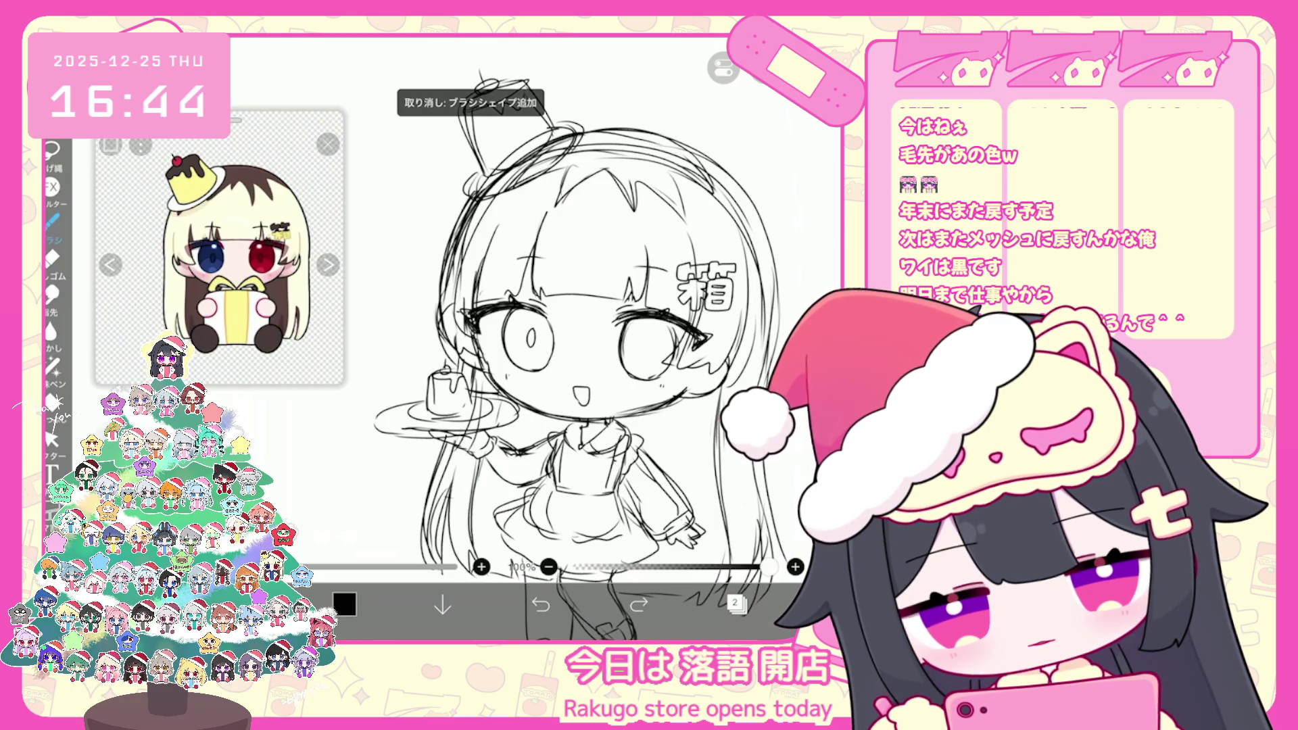
{"action": "scroll", "coordinate": [561, 338], "scroll_direction": "up", "scroll_amount": 2}
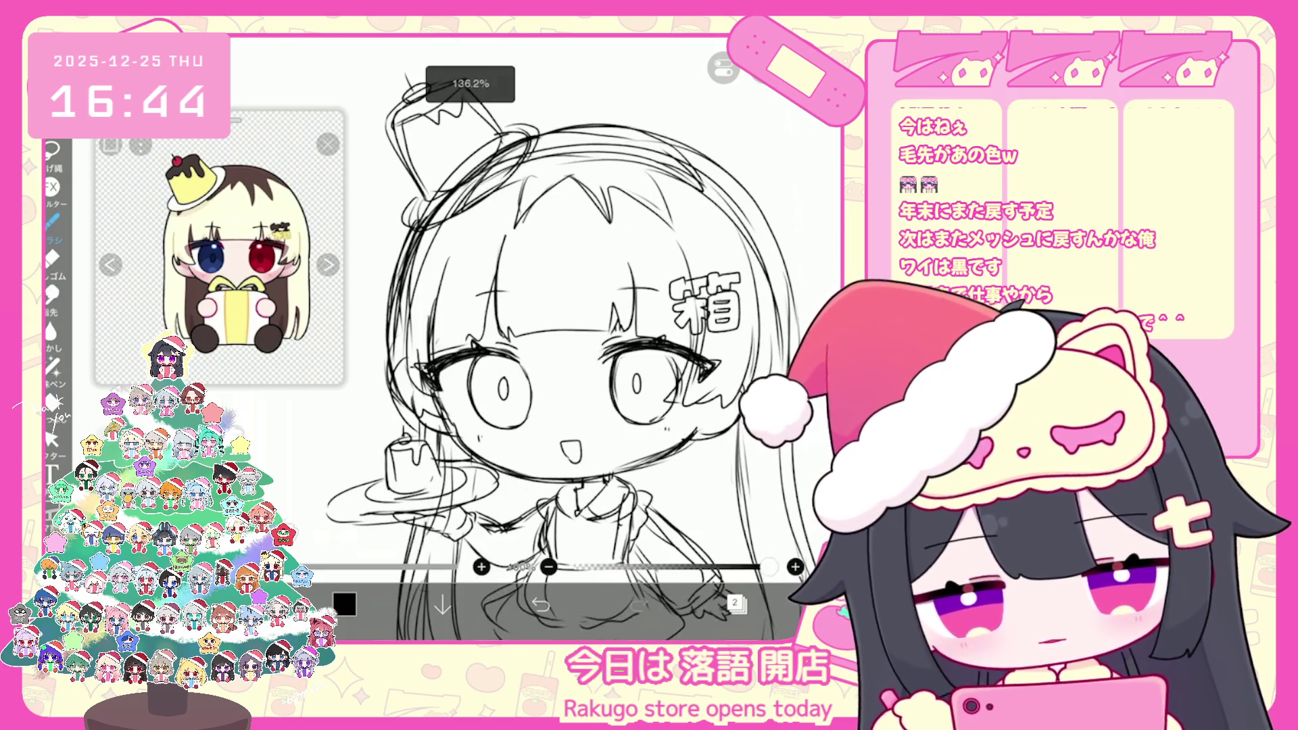
{"action": "left_click", "coordinate": [540, 603]}
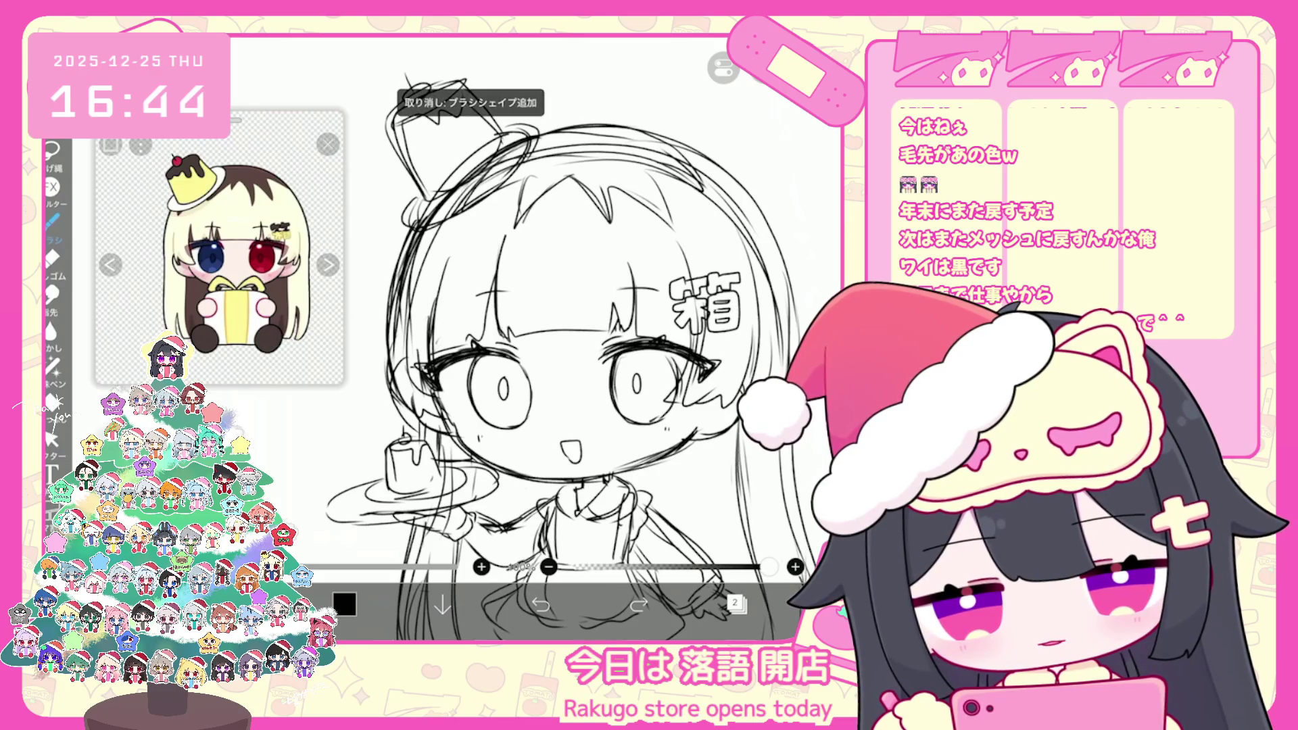
{"action": "left_click", "coordinate": [540, 604]}
{"action": "key", "text": "ctrl+z"}
{"action": "scroll", "coordinate": [561, 338], "scroll_direction": "down", "scroll_amount": 3}
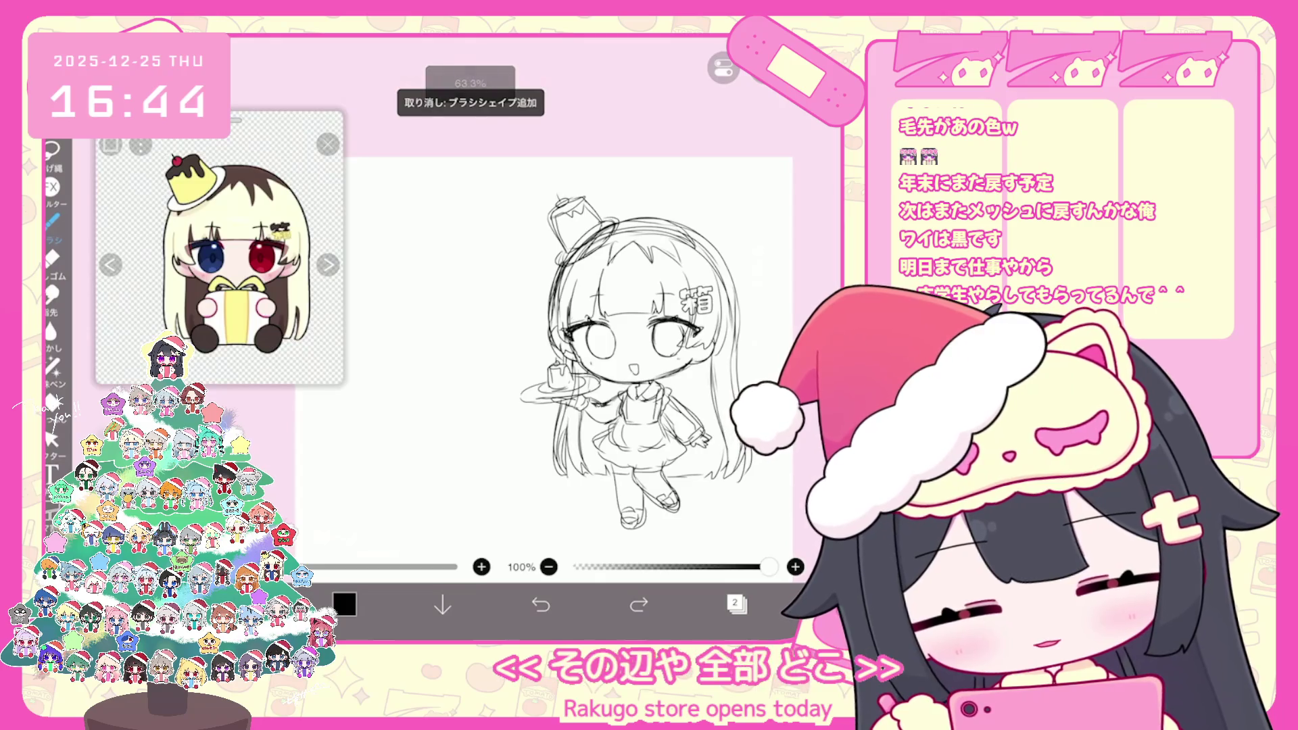